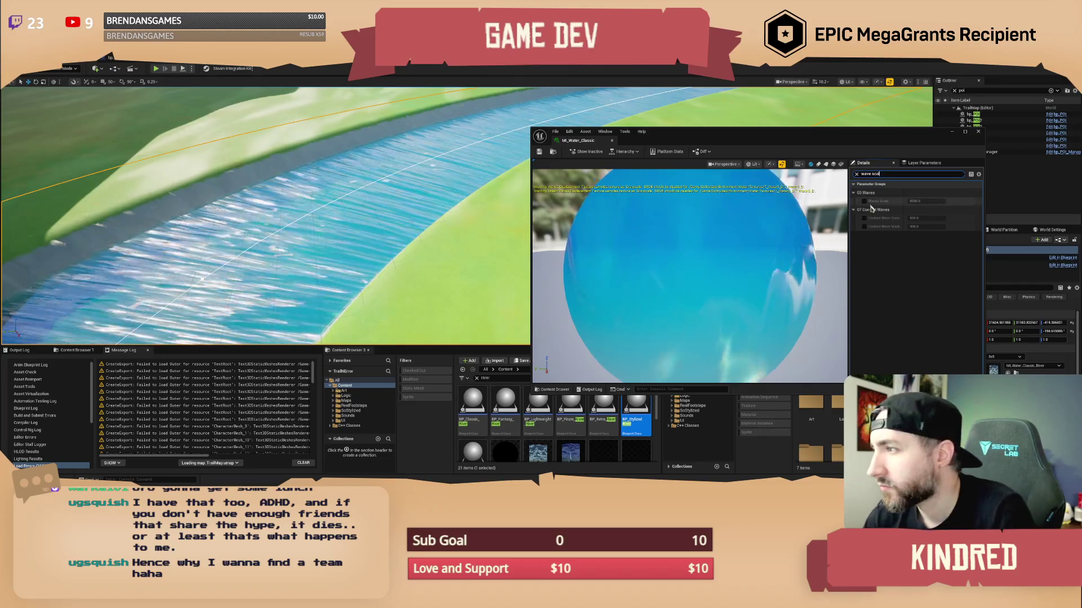
- Override Waves Scale, test drag values, reset it to 8000 with a slight nudge, then clear the search
left_click(865, 201)
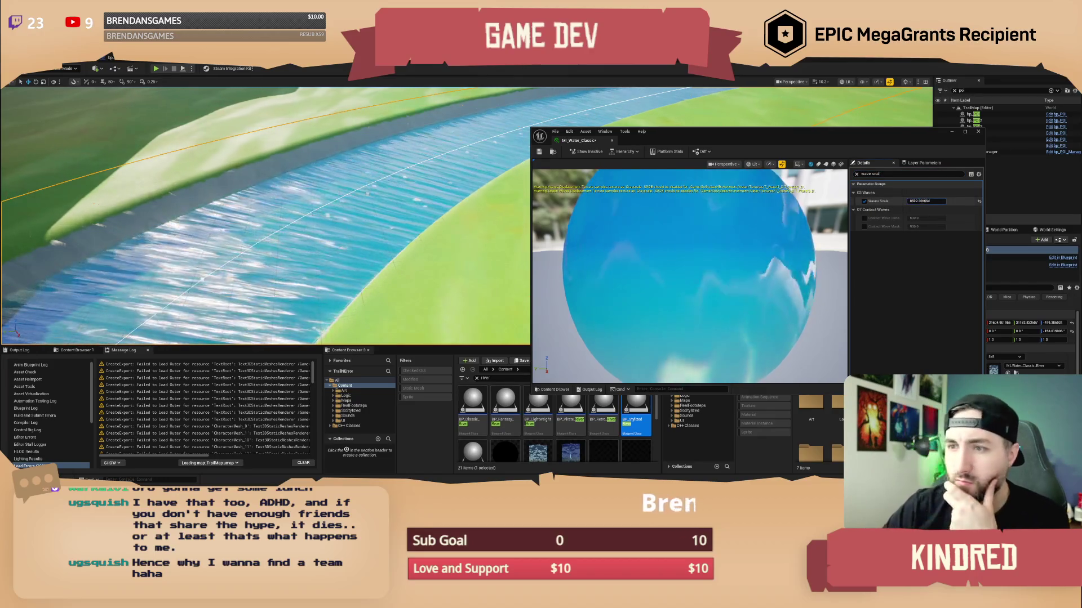
mouse_move(921, 200)
left_mouse_down()
mouse_move(952, 201)
mouse_move(913, 202)
left_mouse_up()
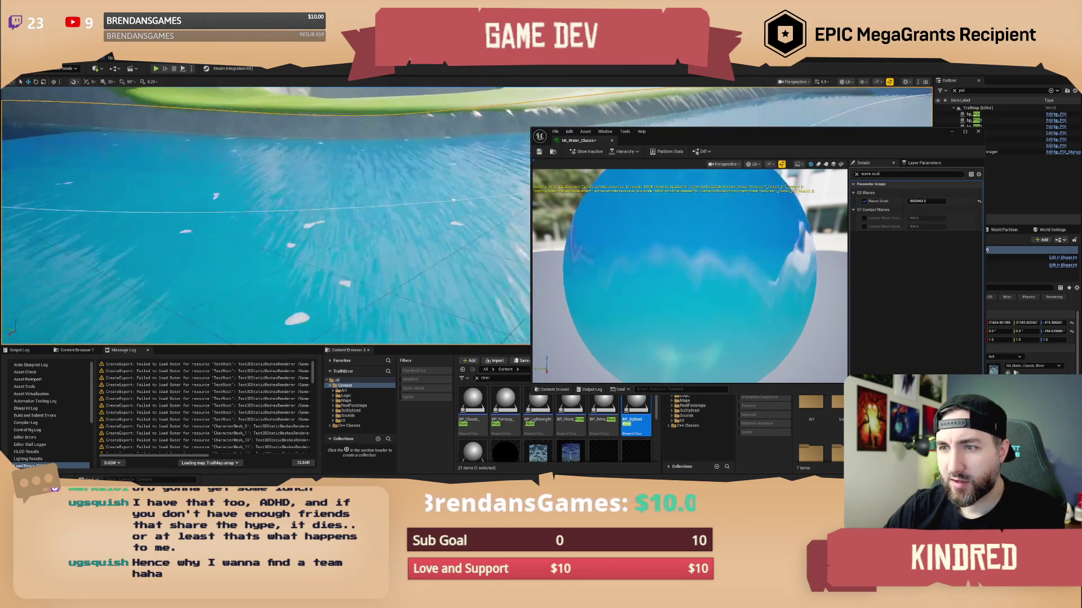
mouse_move(926, 201)
left_mouse_down()
mouse_move(901, 201)
mouse_move(952, 201)
mouse_move(901, 201)
mouse_move(942, 200)
left_mouse_up()
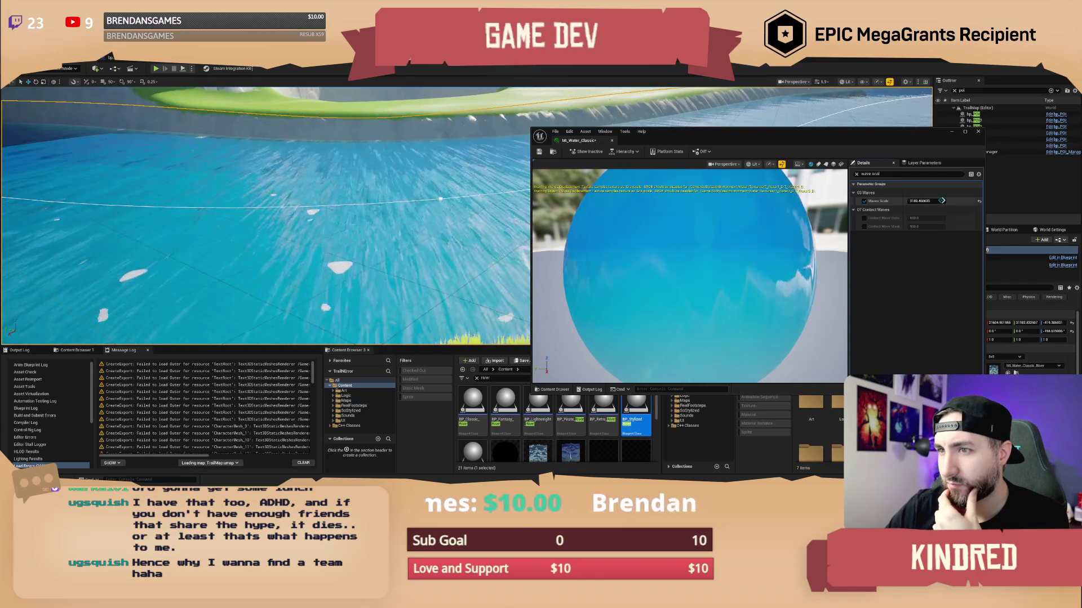
left_click_drag(942, 201, 940, 200)
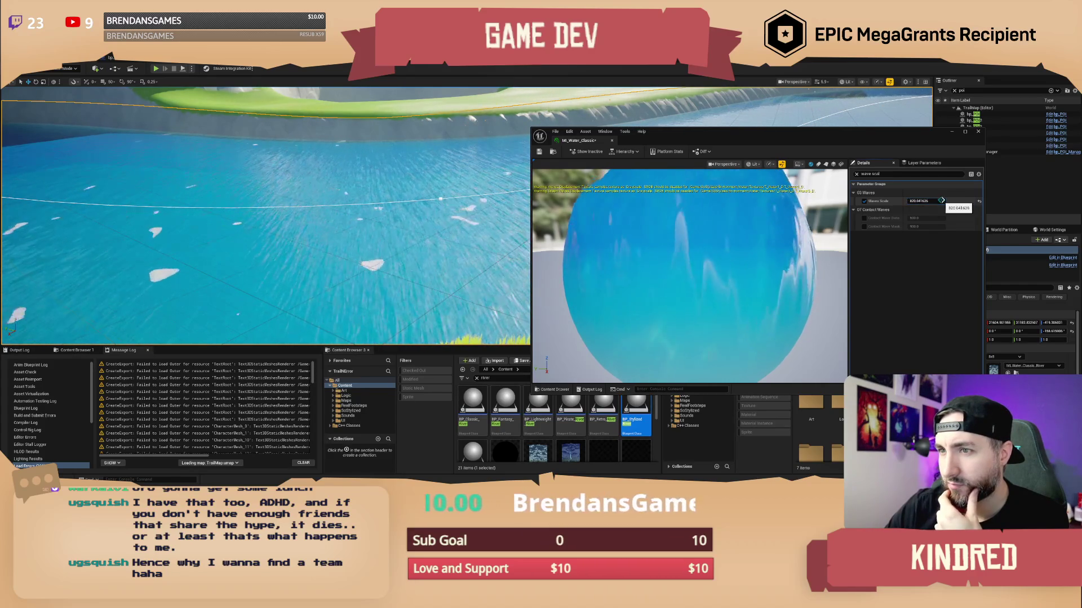
left_click(979, 204)
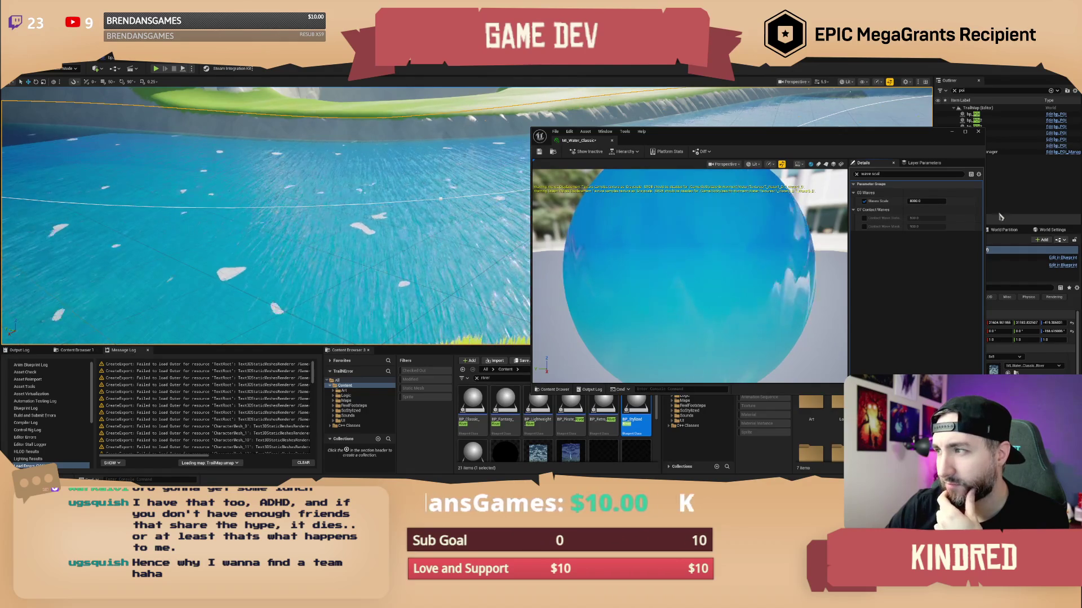
left_click_drag(926, 201, 927, 201)
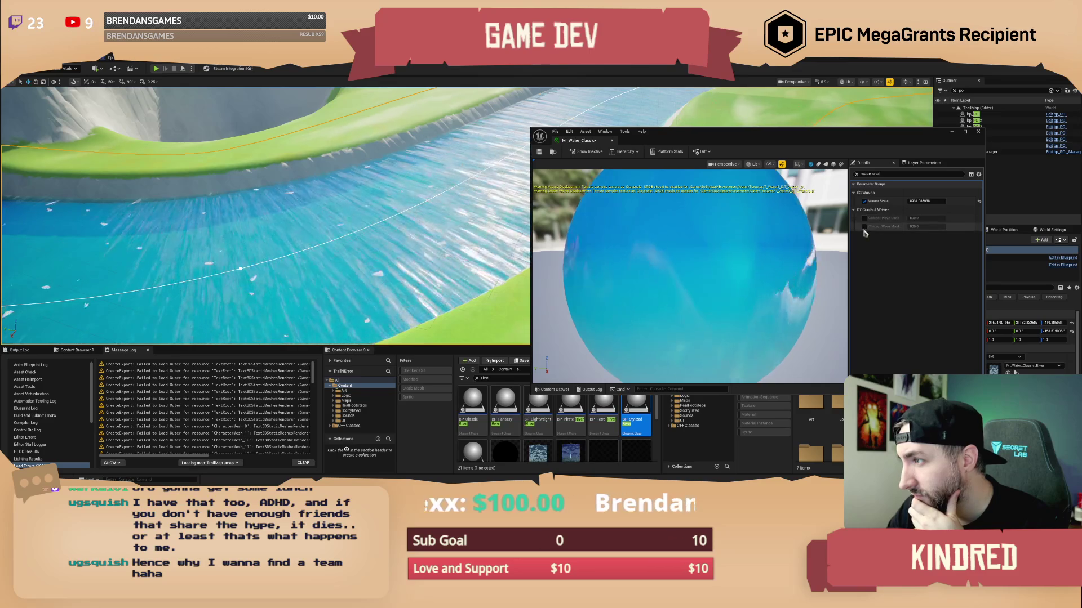
left_click(856, 174)
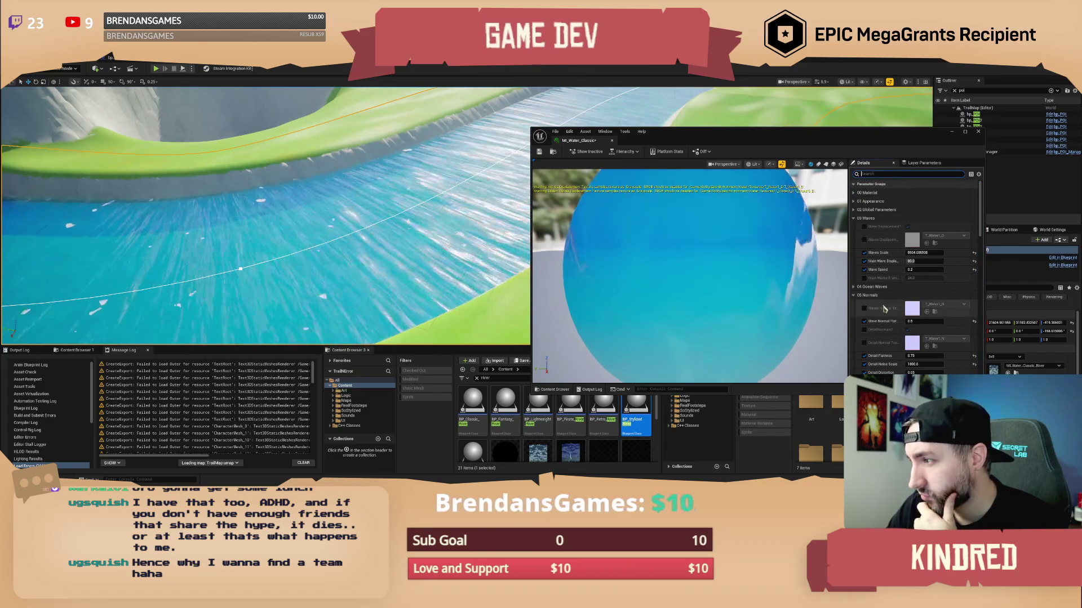
- Try Wave Normal Flat values of 100 and 10, settling on 2
scroll(885, 309, "down", 2)
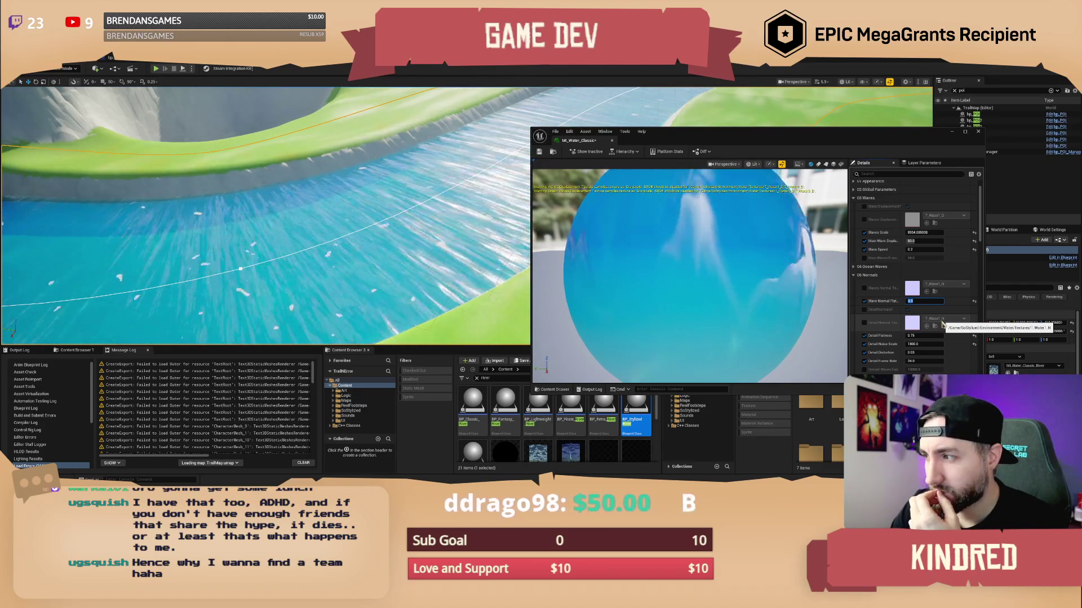
key("BackSpace")
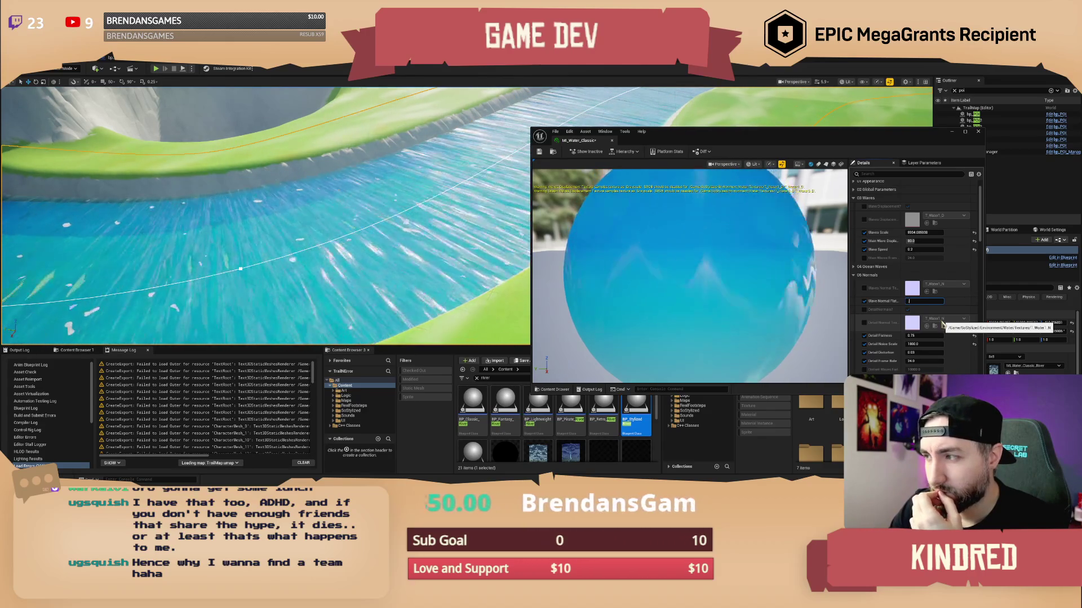
type("5")
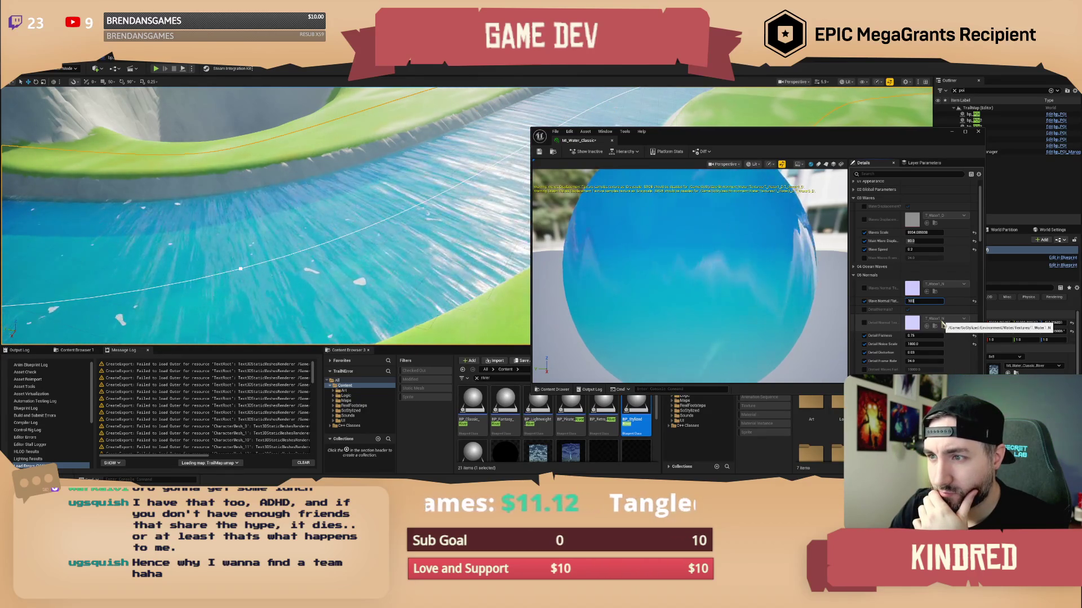
key("Return")
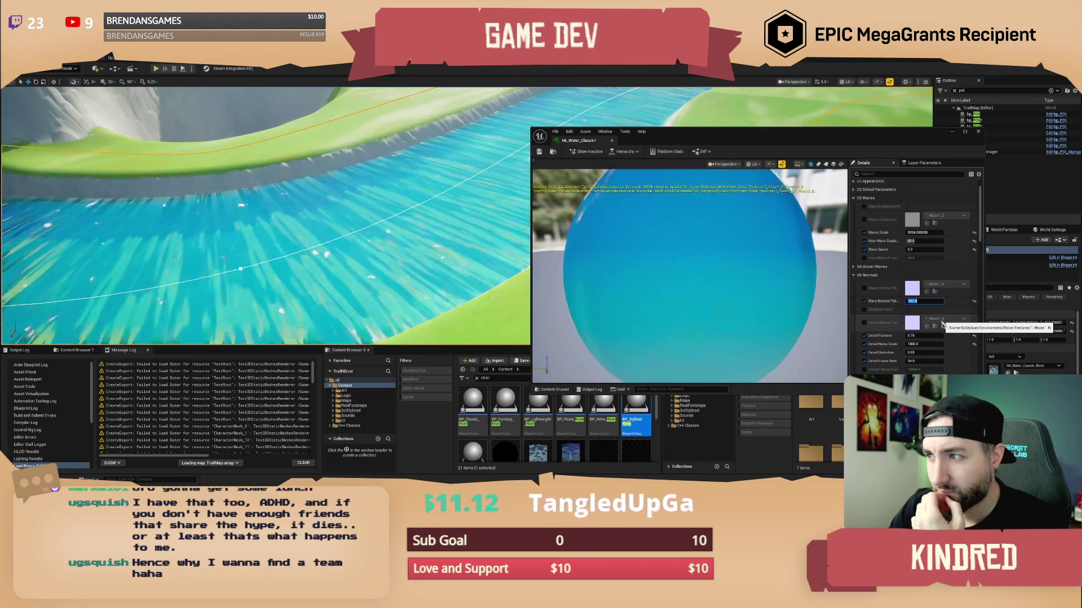
type("10")
key("Return")
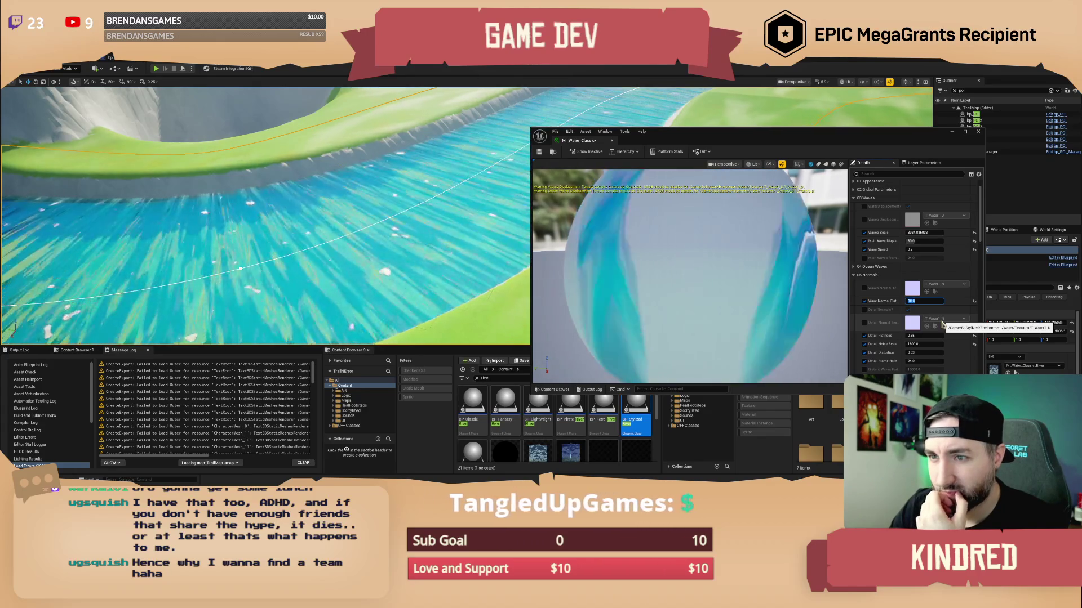
type("2")
key("Return")
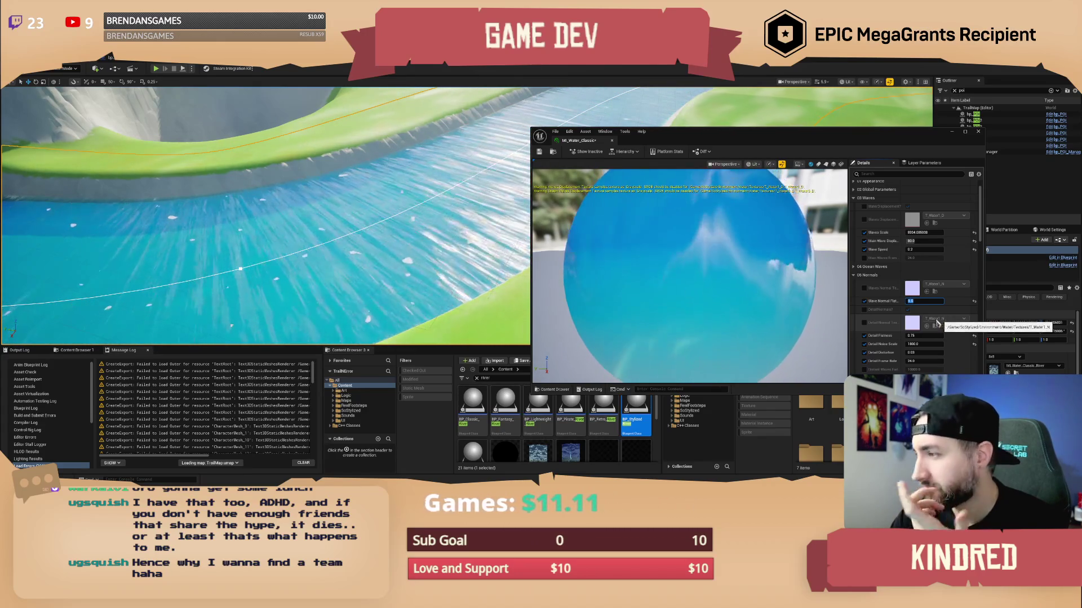
- Set Detail Flatness to 1.0, then restore it to 0.75
left_click(924, 335)
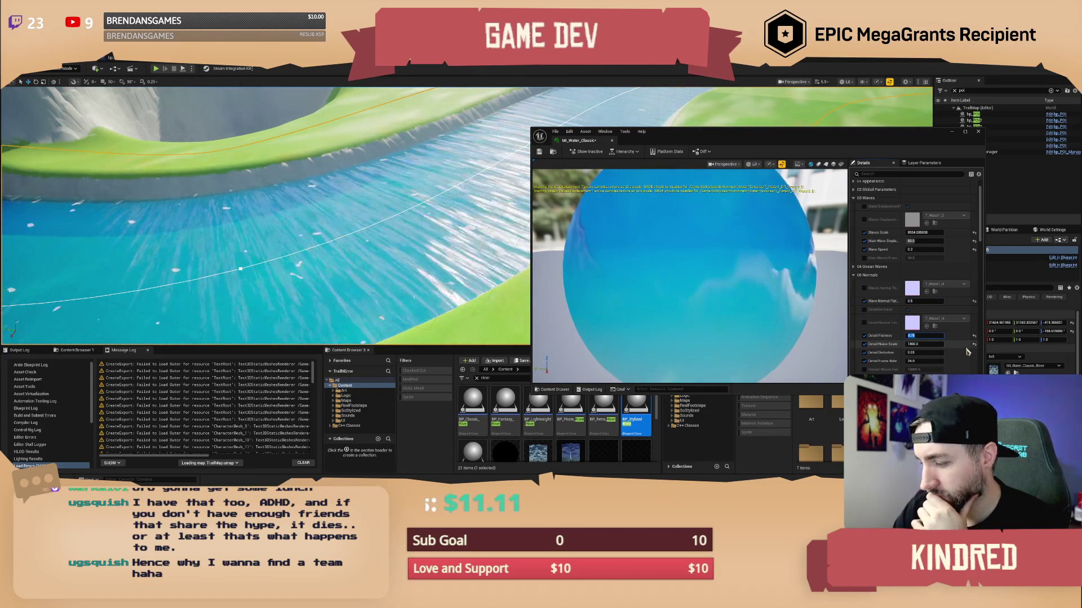
type("1")
key("Return")
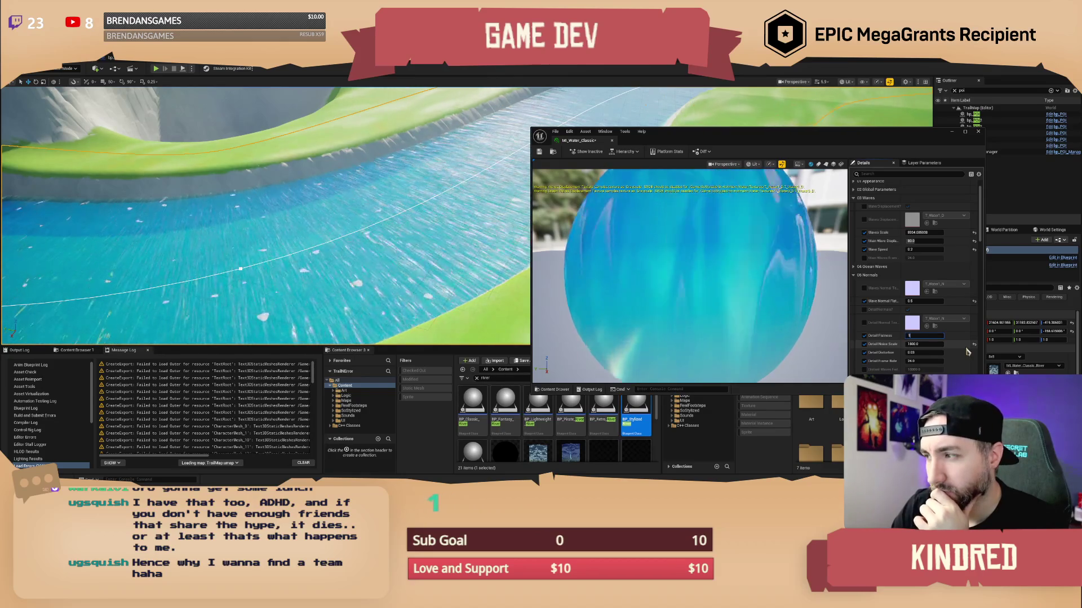
type("0.75")
key("Return")
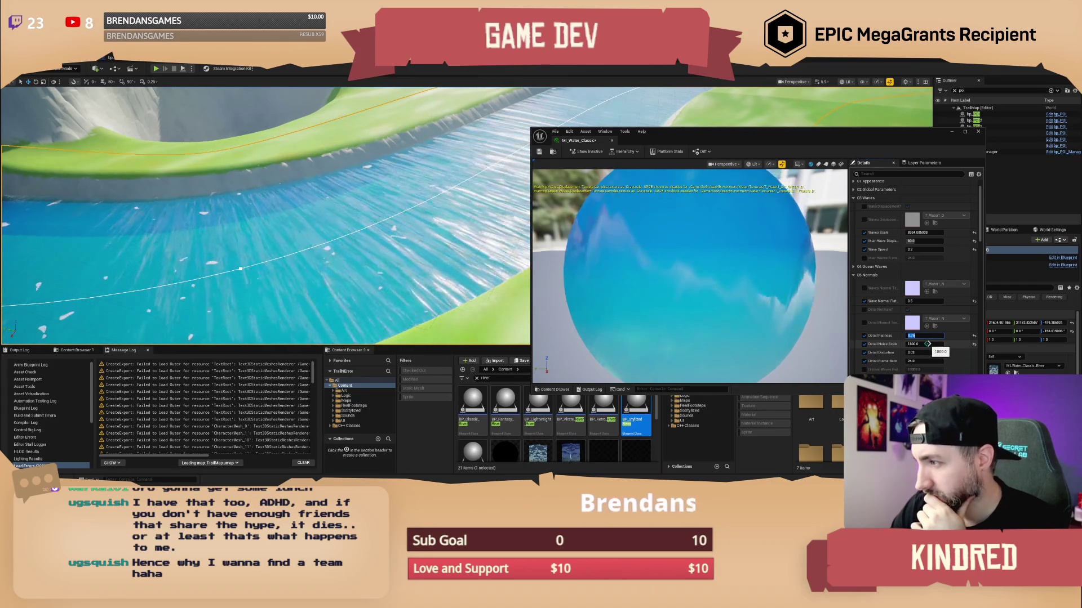
- Set Detail Noise Scale to 5000, then to 0
left_click_drag(918, 345, 927, 344)
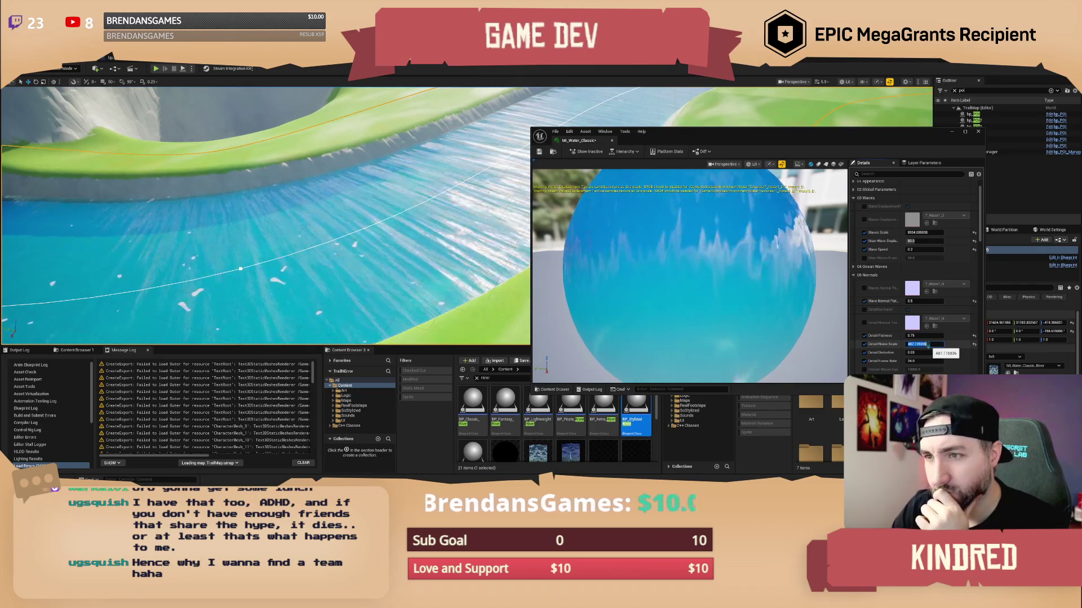
type("5000")
key("Return")
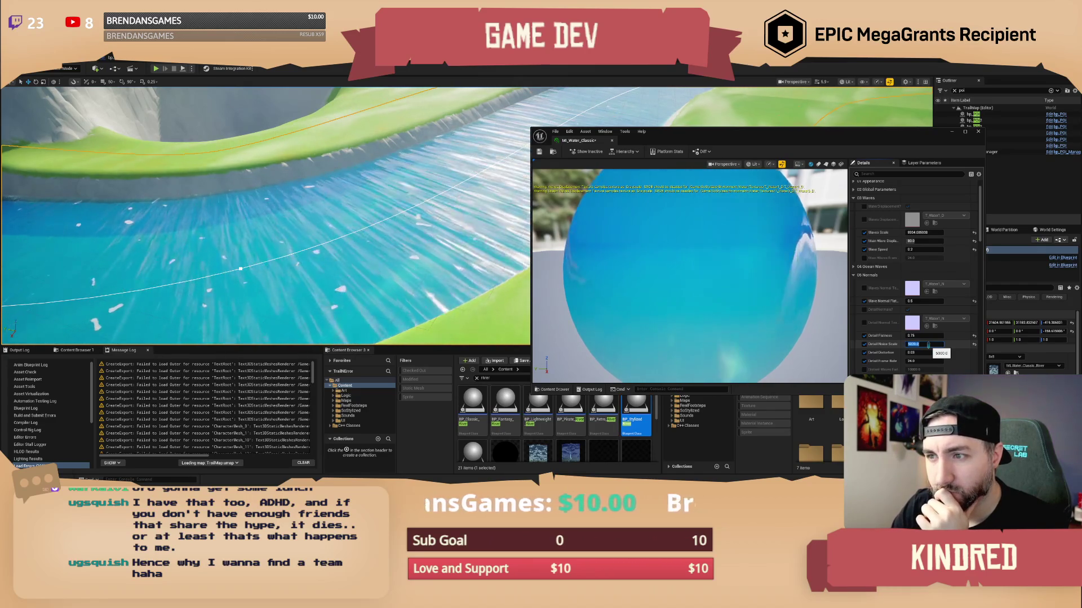
type("0")
key("Return")
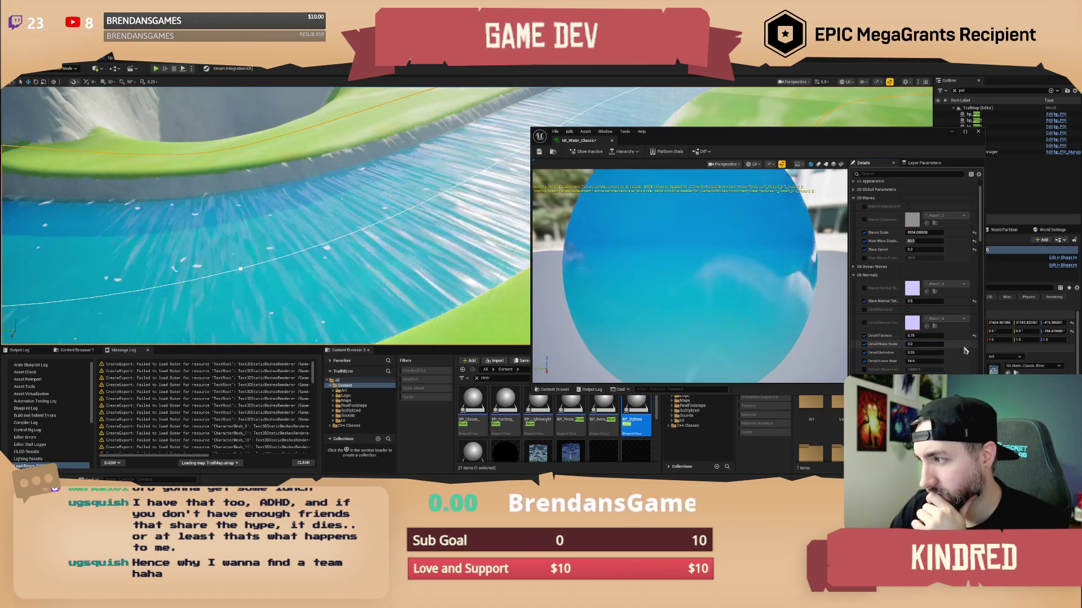
scroll(952, 348, "down", 1)
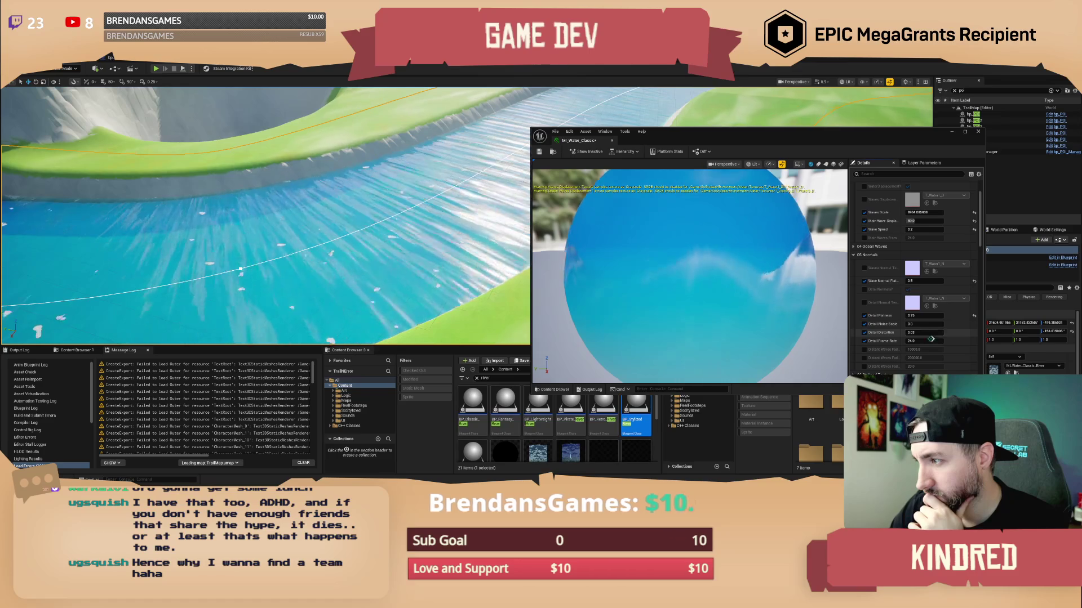
- Expand the Global Parameters, Appearance and Material parameter groups in the Details panel
scroll(932, 343, "down", 3)
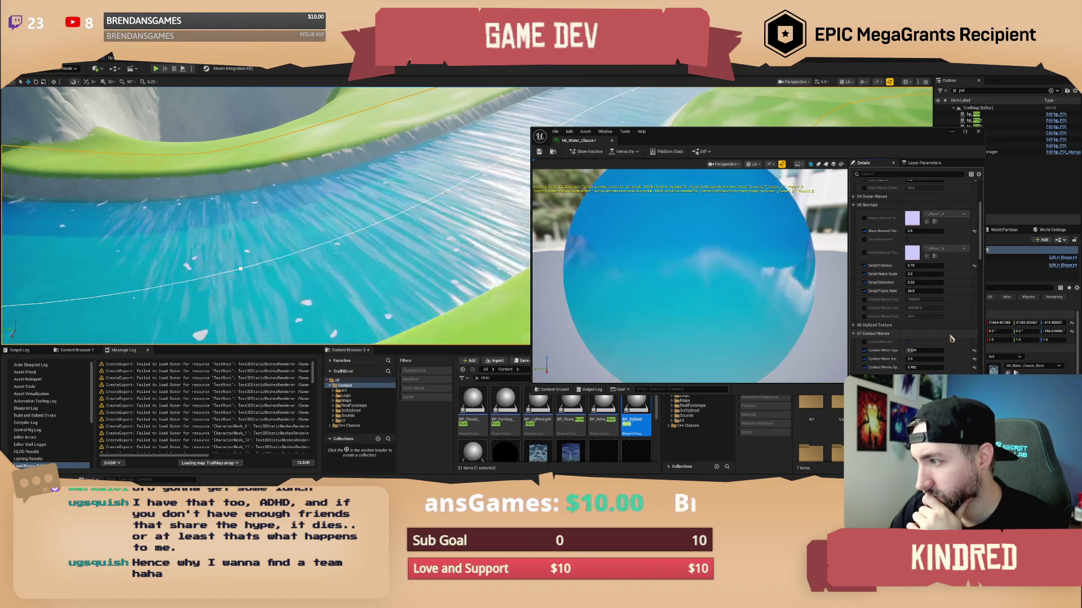
scroll(955, 338, "down", 1)
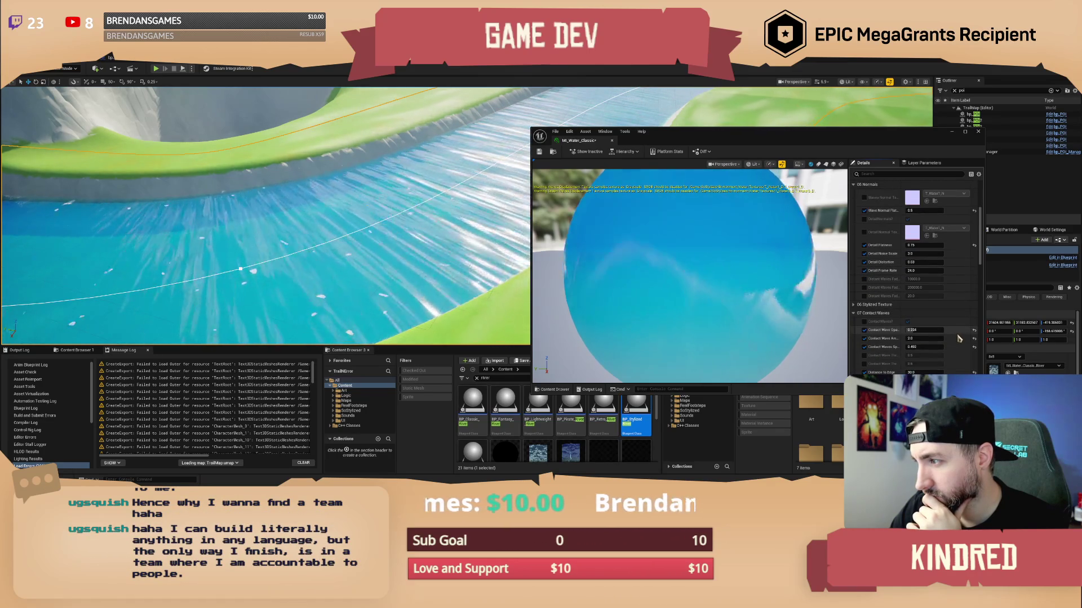
scroll(960, 339, "down", 4)
scroll(959, 339, "down", 7)
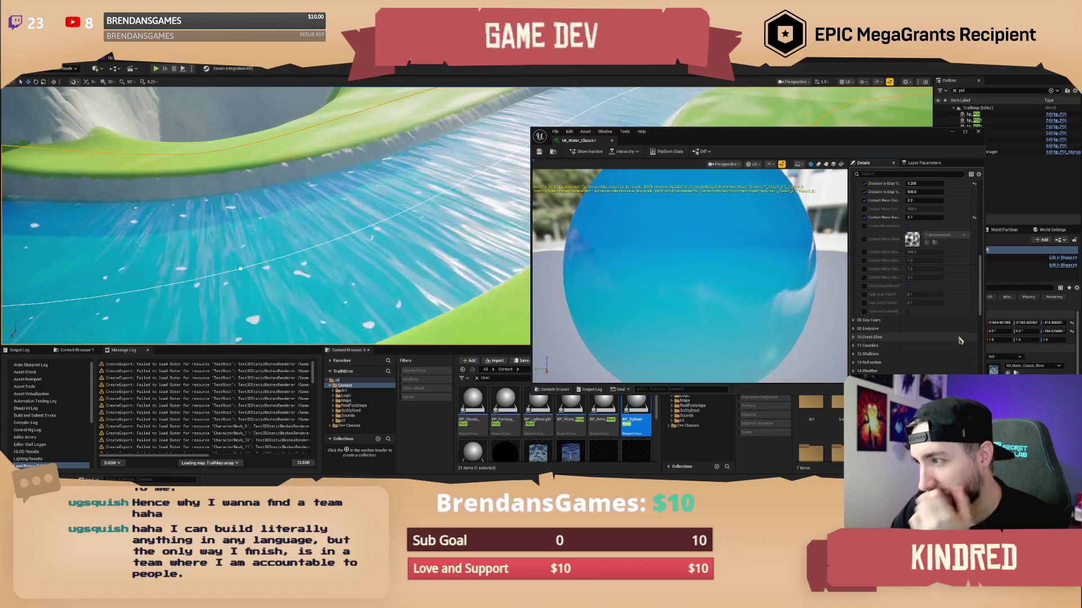
scroll(958, 342, "up", 10)
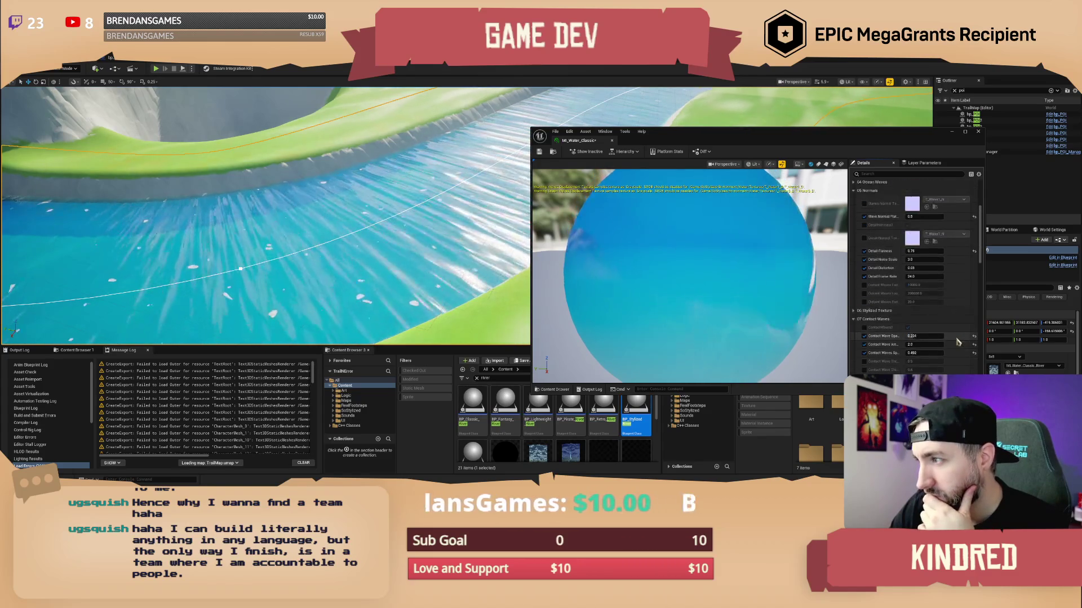
scroll(958, 342, "up", 3)
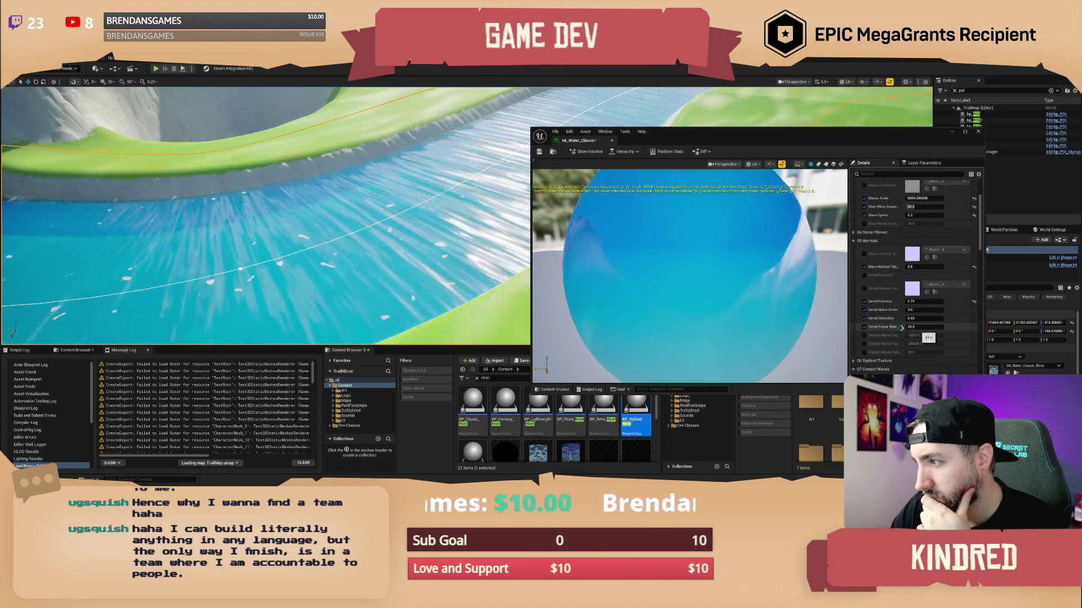
scroll(863, 338, "up", 1)
scroll(860, 329, "up", 2)
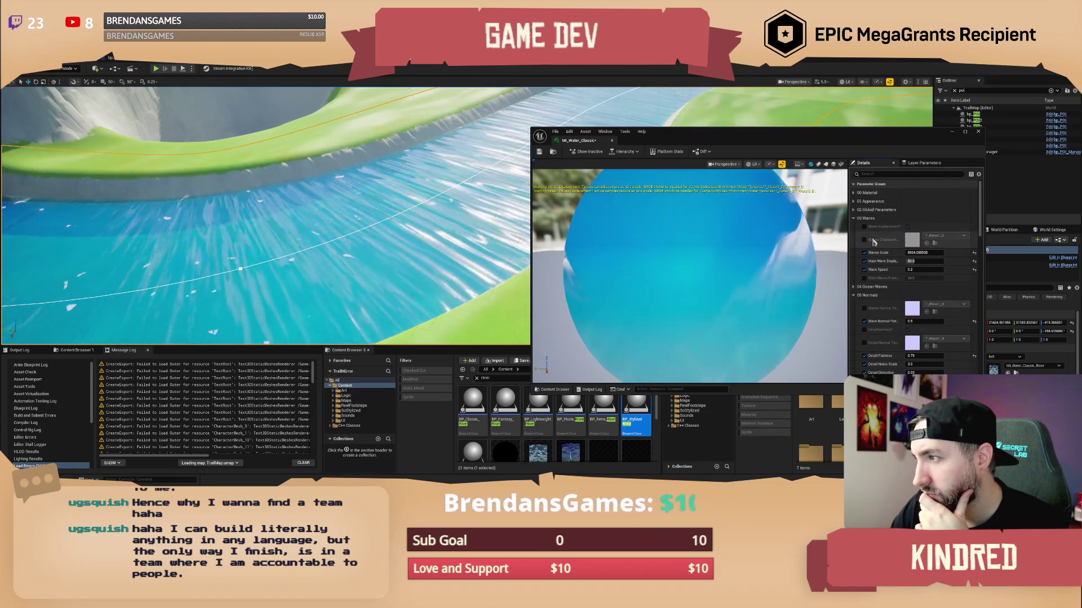
left_click(856, 209)
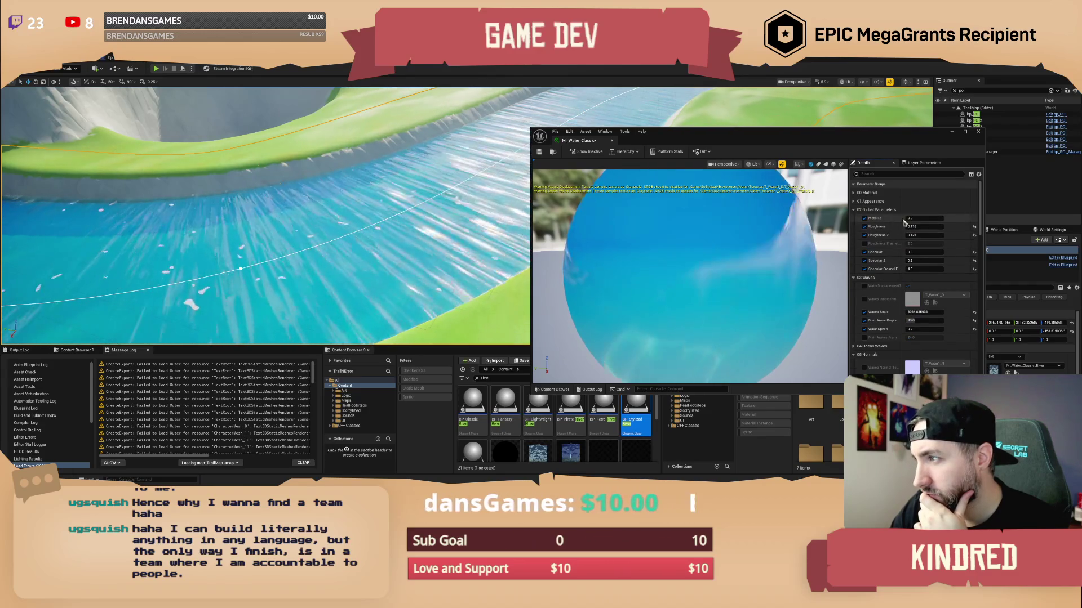
left_click(854, 202)
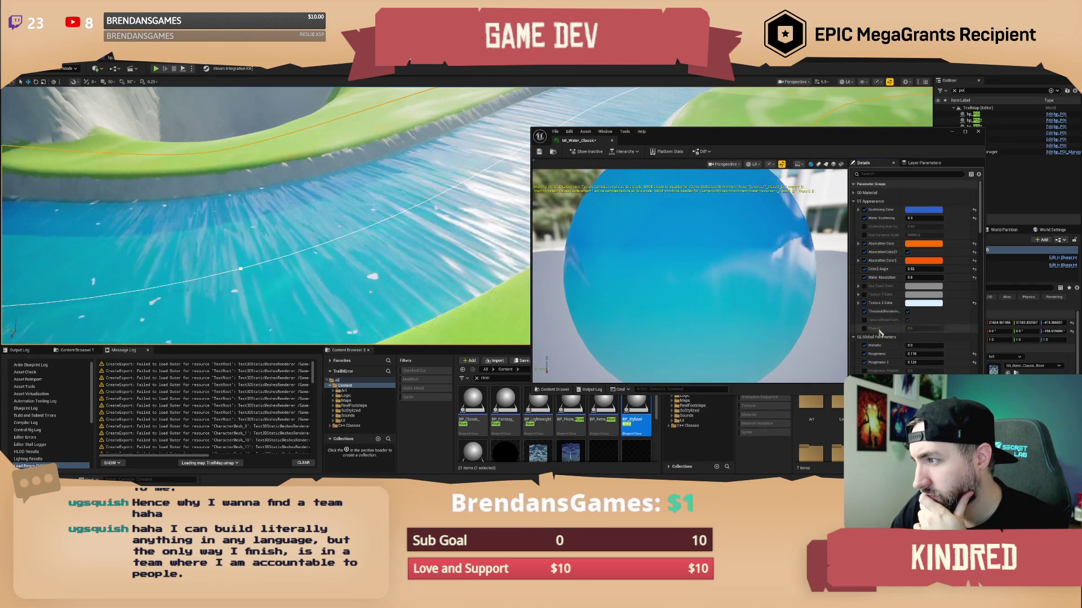
left_click(854, 193)
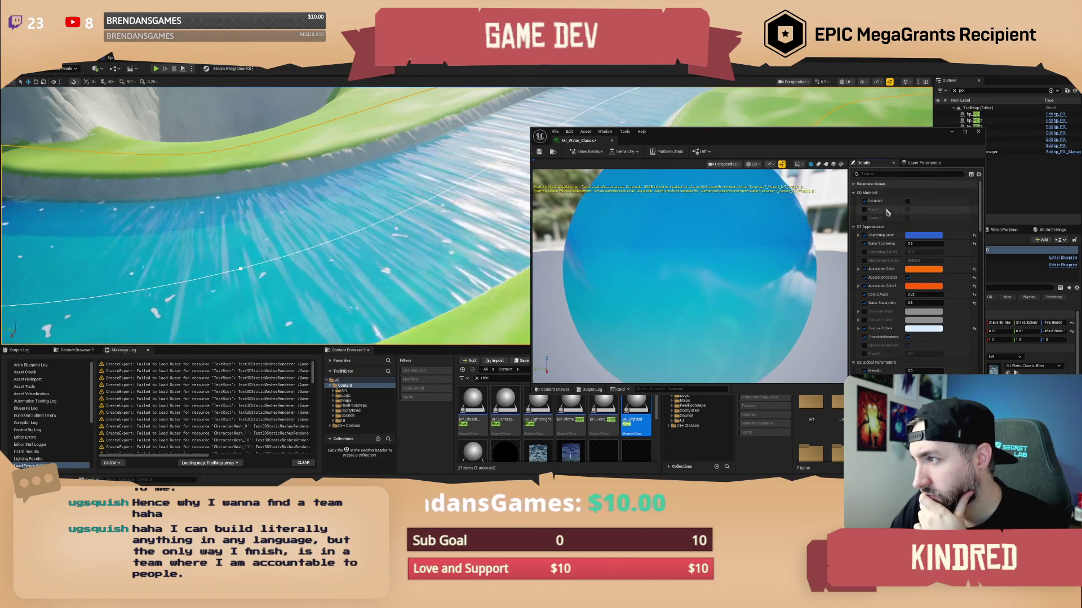
- Override River? and set it True, then collapse the Material group
left_click(864, 209)
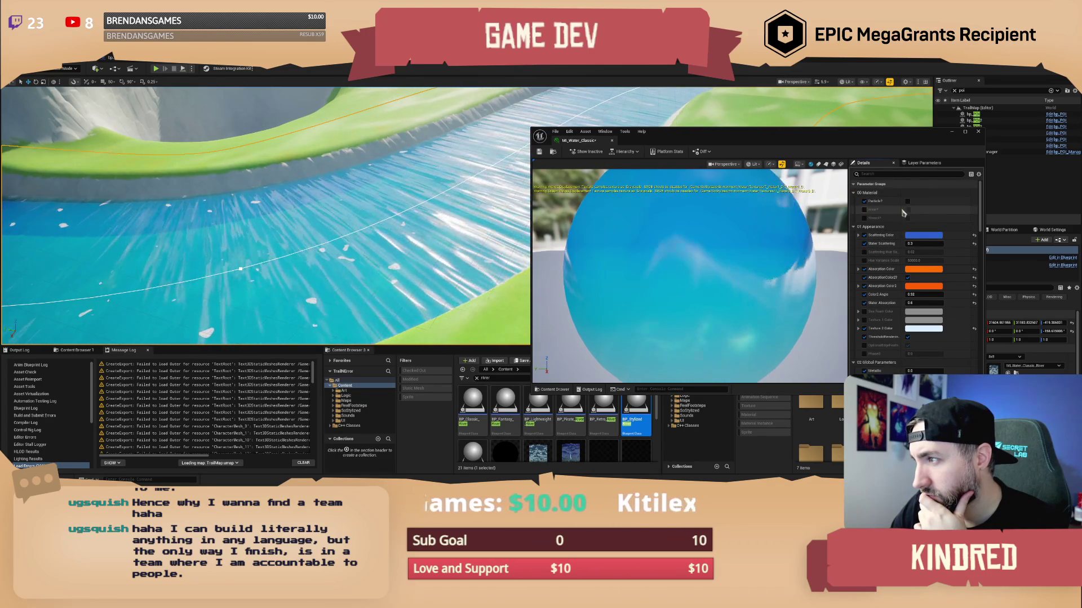
left_click(907, 210)
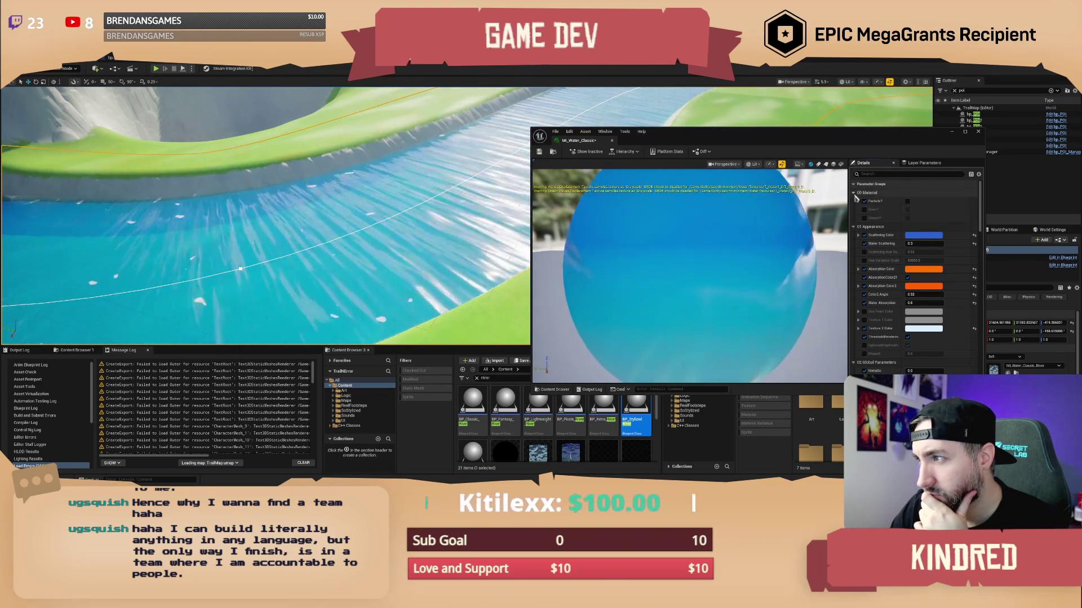
left_click(870, 193)
scroll(879, 253, "down", 2)
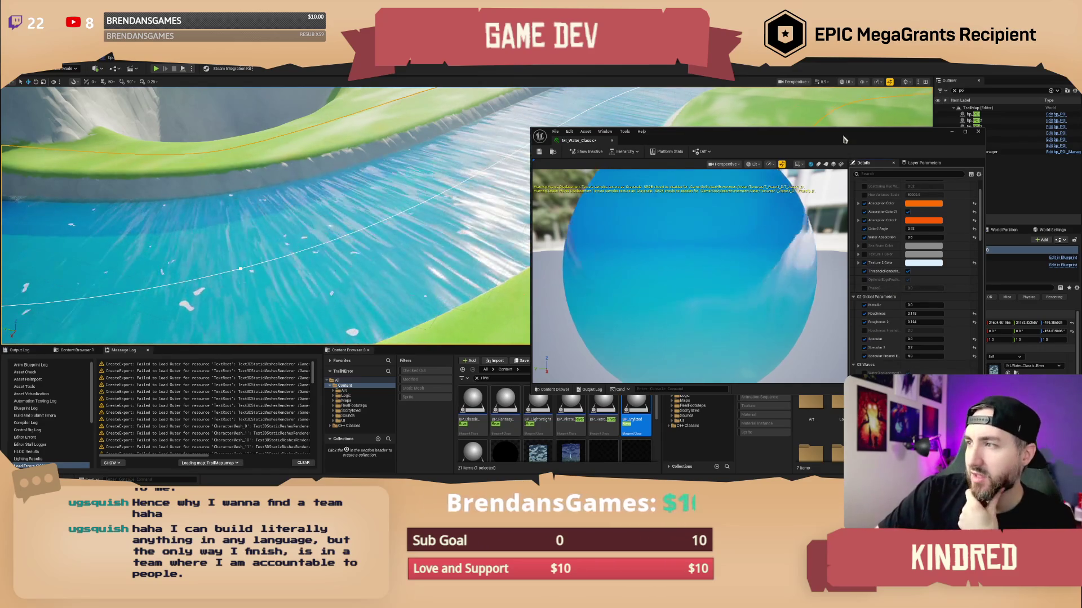
- Move the material instance window and scroll through its appearance, wave and contact-wave parameters
left_click_drag(845, 140, 833, 123)
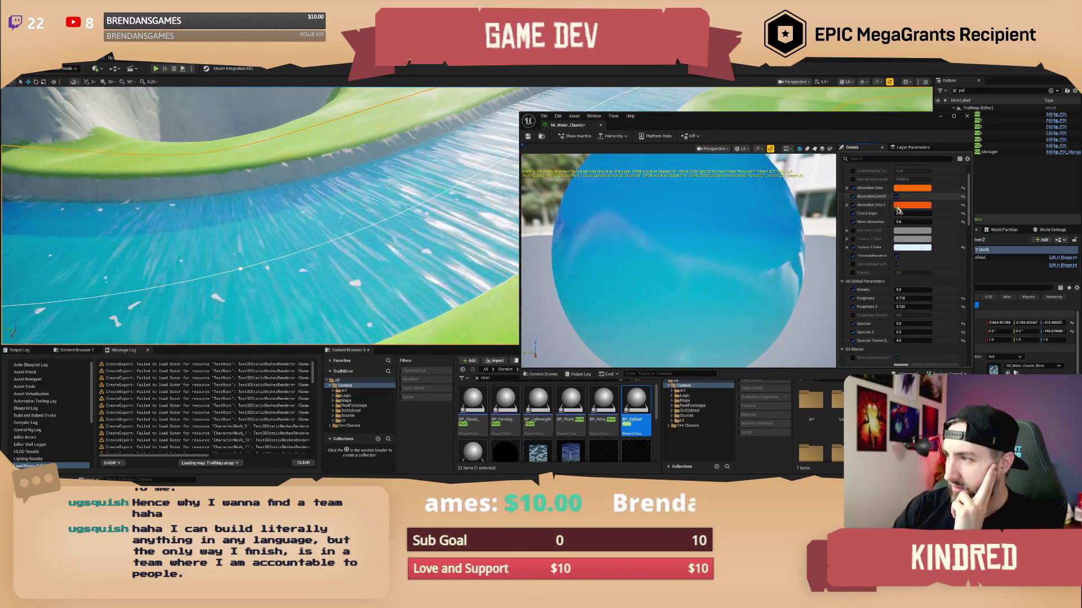
scroll(887, 275, "up", 1)
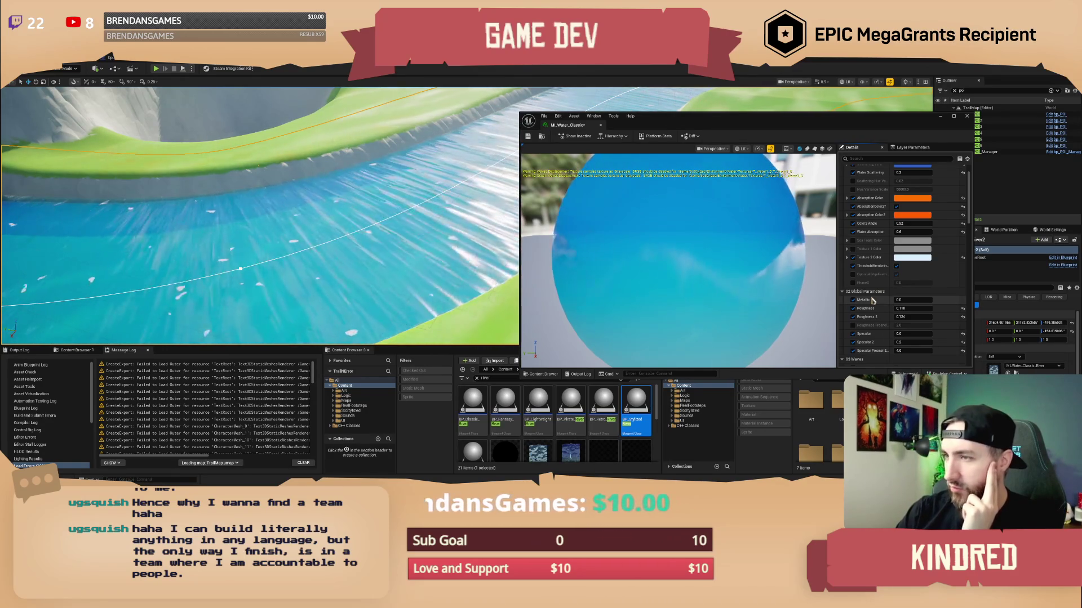
scroll(872, 301, "up", 3)
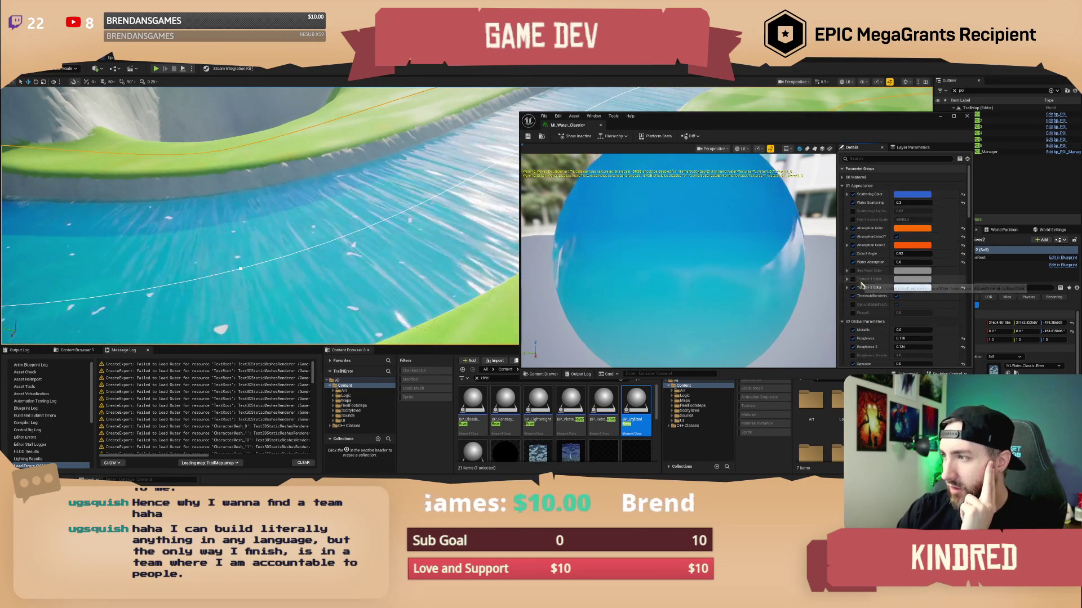
scroll(874, 239, "down", 5)
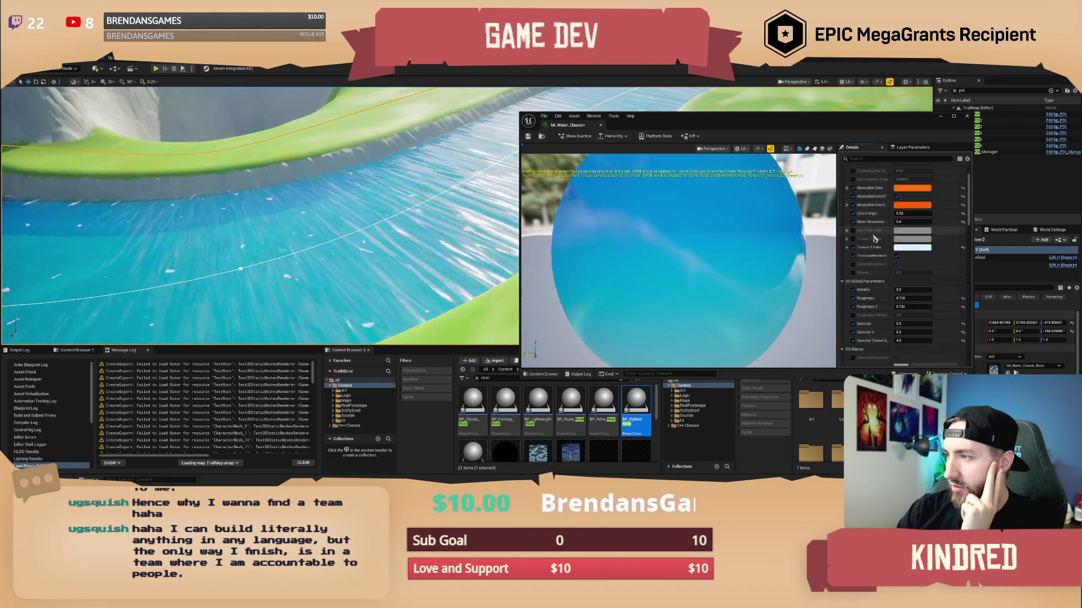
scroll(872, 254, "down", 1)
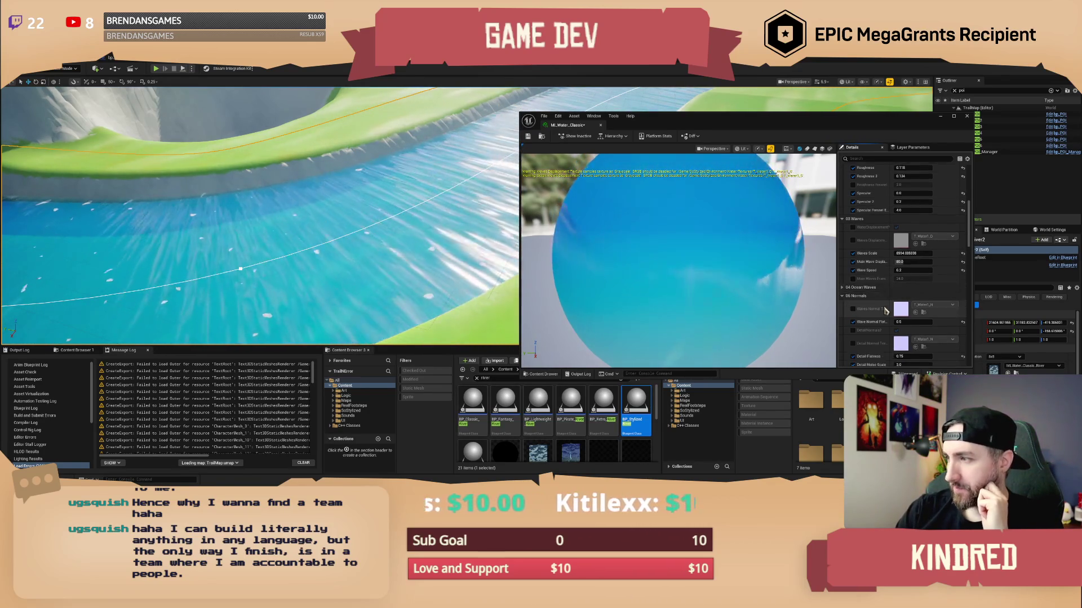
scroll(883, 315, "down", 3)
scroll(882, 312, "down", 2)
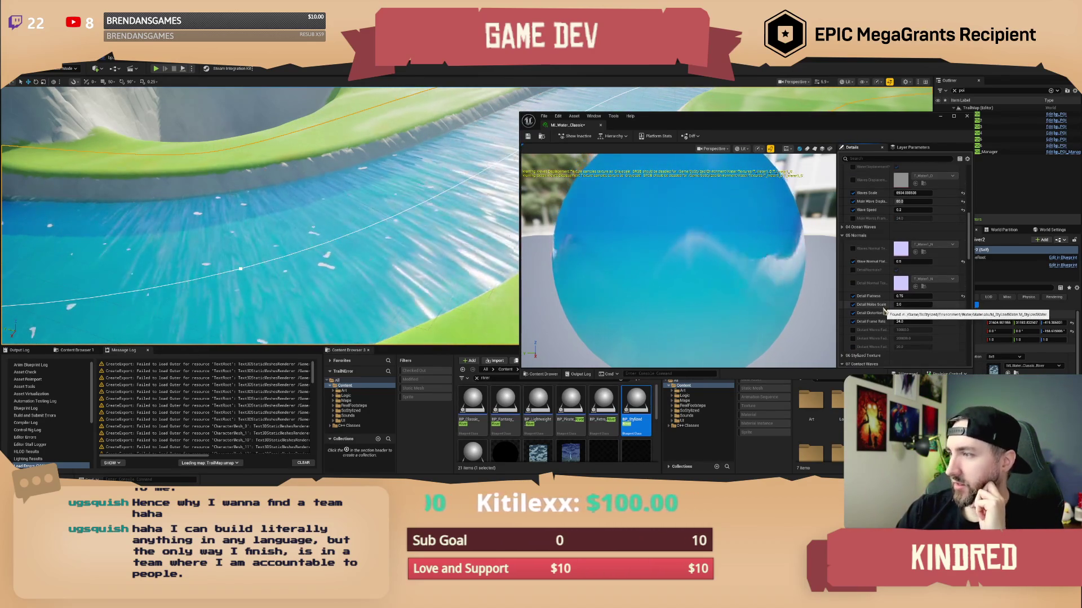
scroll(882, 310, "down", 2)
scroll(882, 309, "down", 2)
scroll(881, 312, "down", 2)
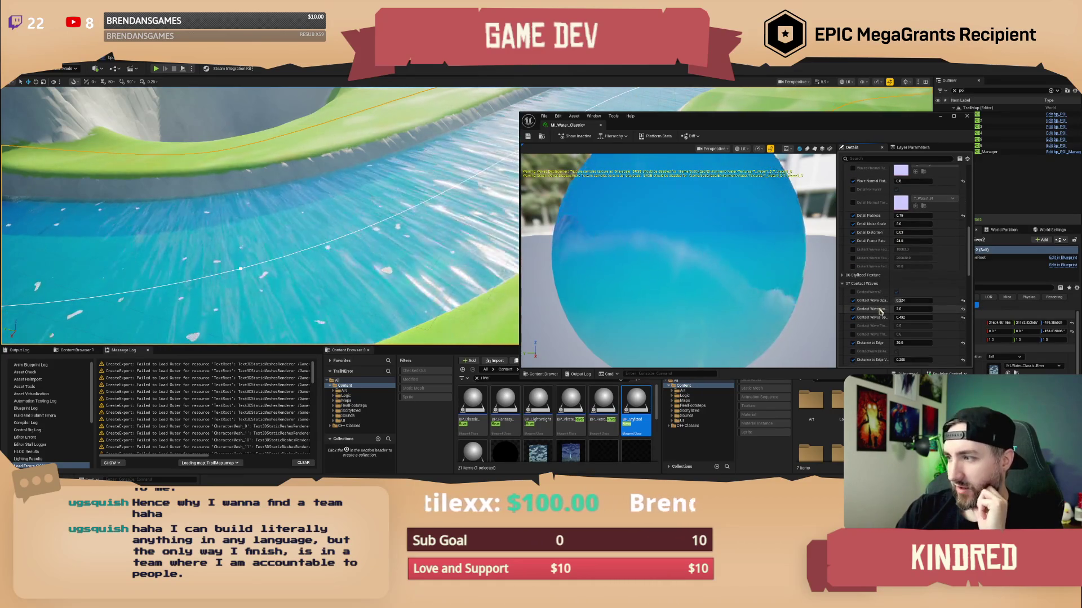
scroll(880, 311, "down", 2)
scroll(881, 310, "down", 2)
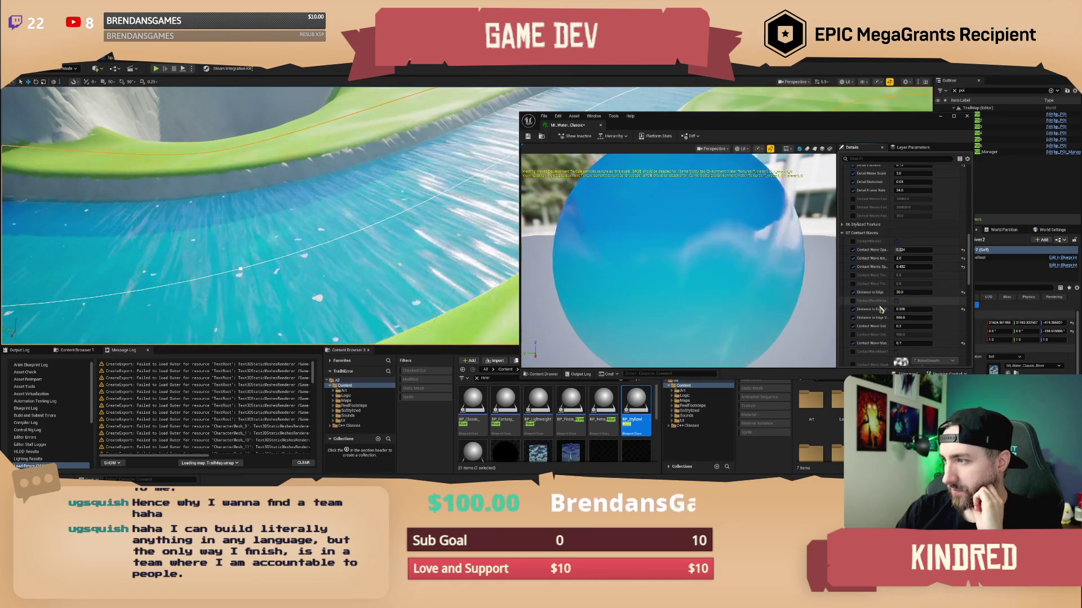
scroll(881, 310, "down", 1)
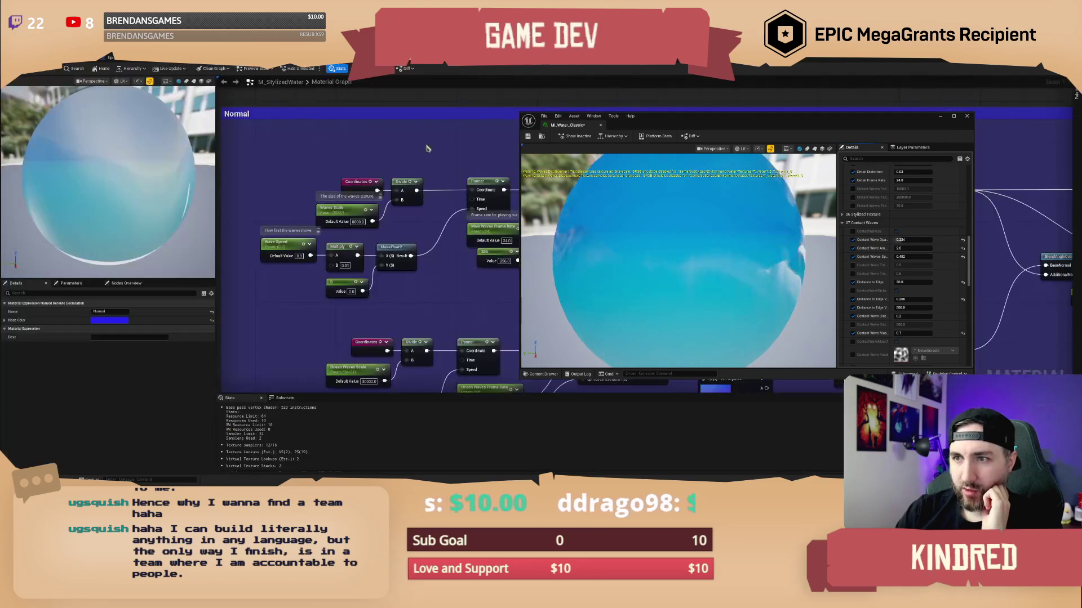
- Jump to the Coordinates declaration, select the River Coordinate Scale nodes, then return to the level
double_click(361, 182)
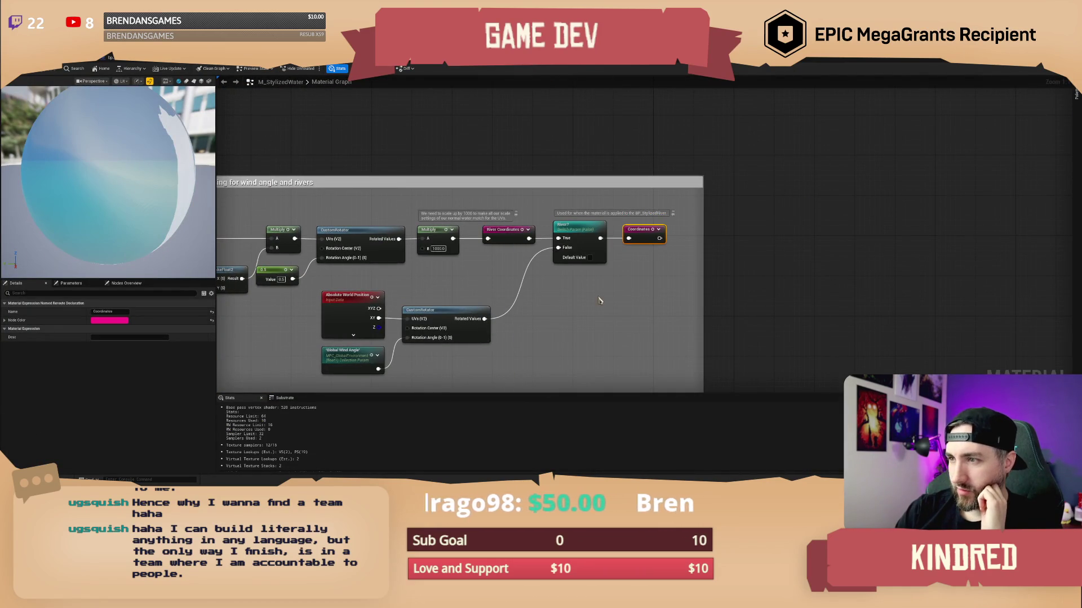
left_click_drag(599, 301, 708, 276)
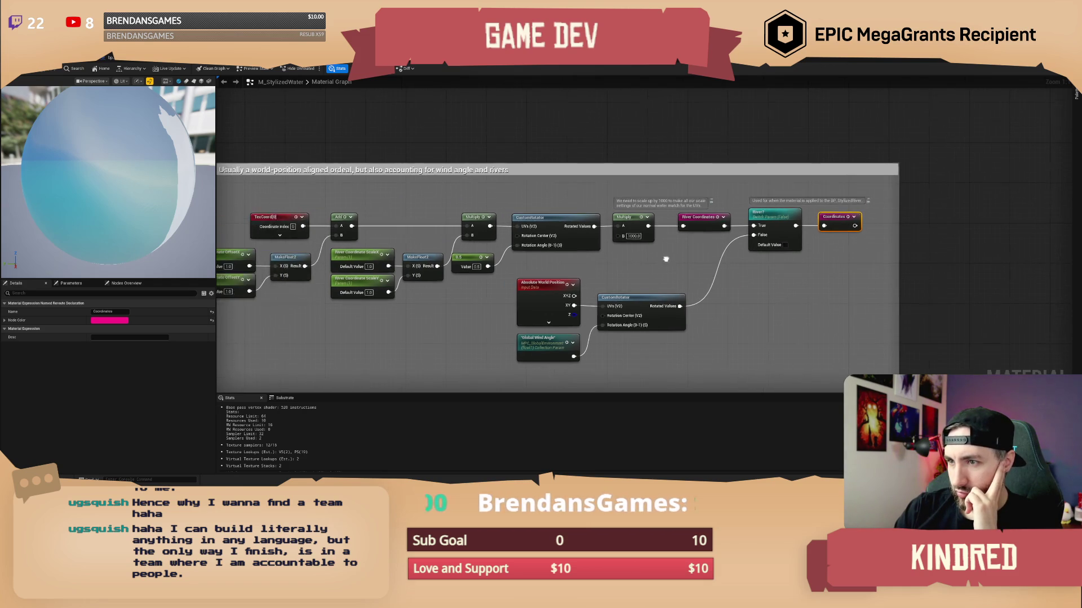
left_click(520, 209)
mouse_move(520, 208)
left_mouse_down()
mouse_move(553, 197)
mouse_move(566, 220)
left_mouse_up()
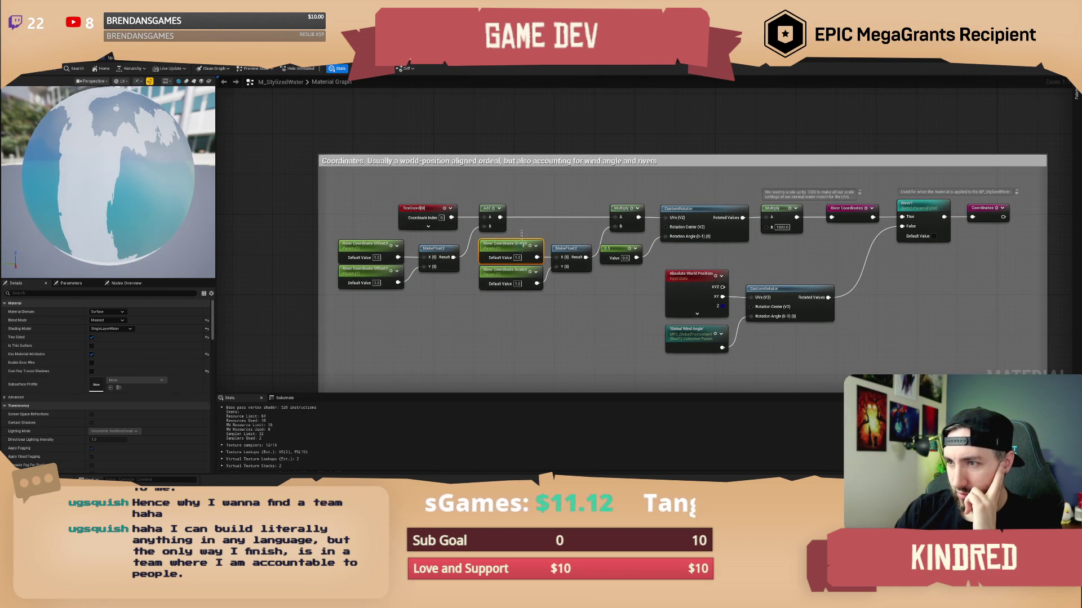
left_click_drag(521, 320, 499, 327)
left_click(494, 290, "ctrl")
left_click(532, 215)
left_click_drag(550, 211, 534, 209)
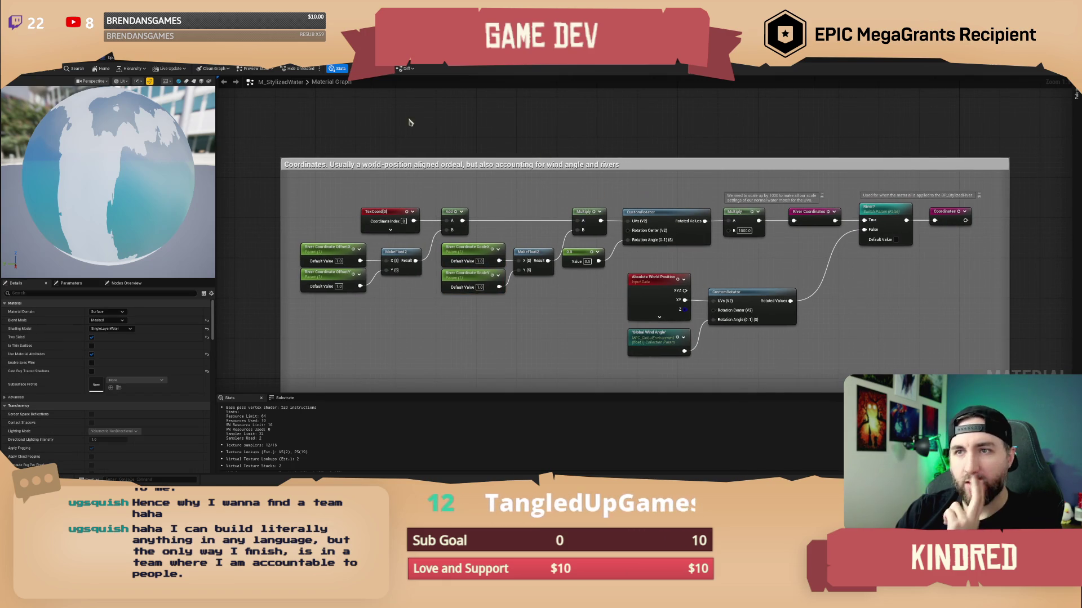
left_click(111, 58)
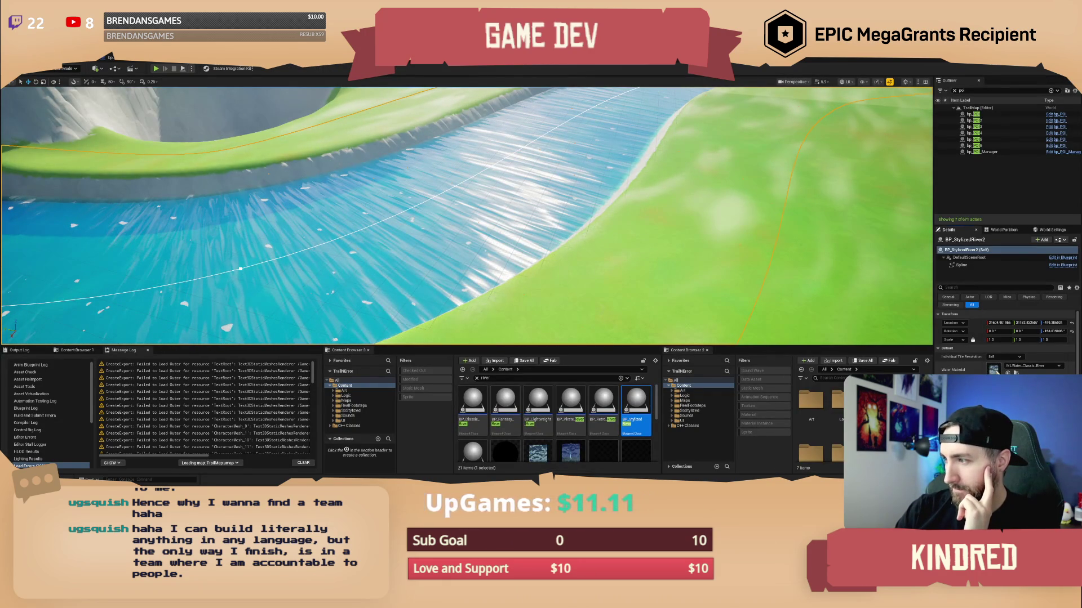
- Set the river's Water Material to a MI_Water river instance found by searching 'river styli'
double_click(994, 371)
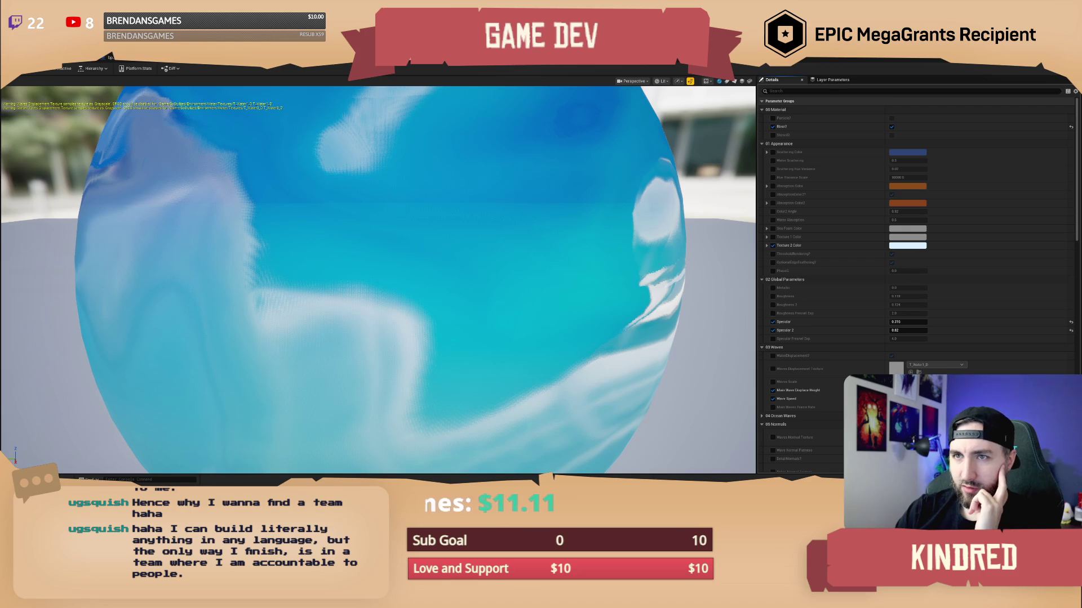
key("alt+Tab")
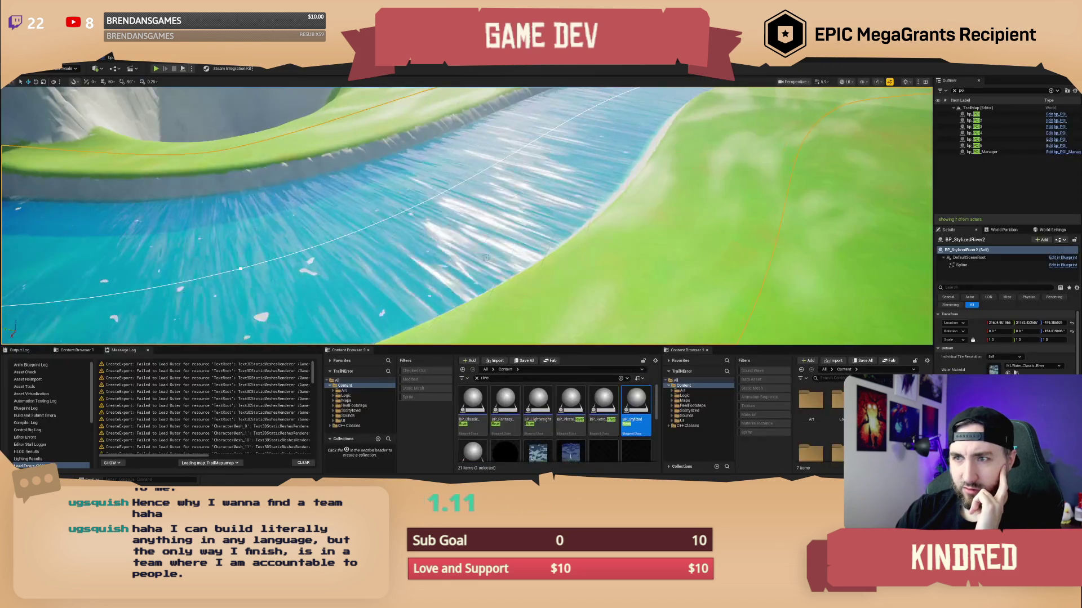
left_click(1043, 369)
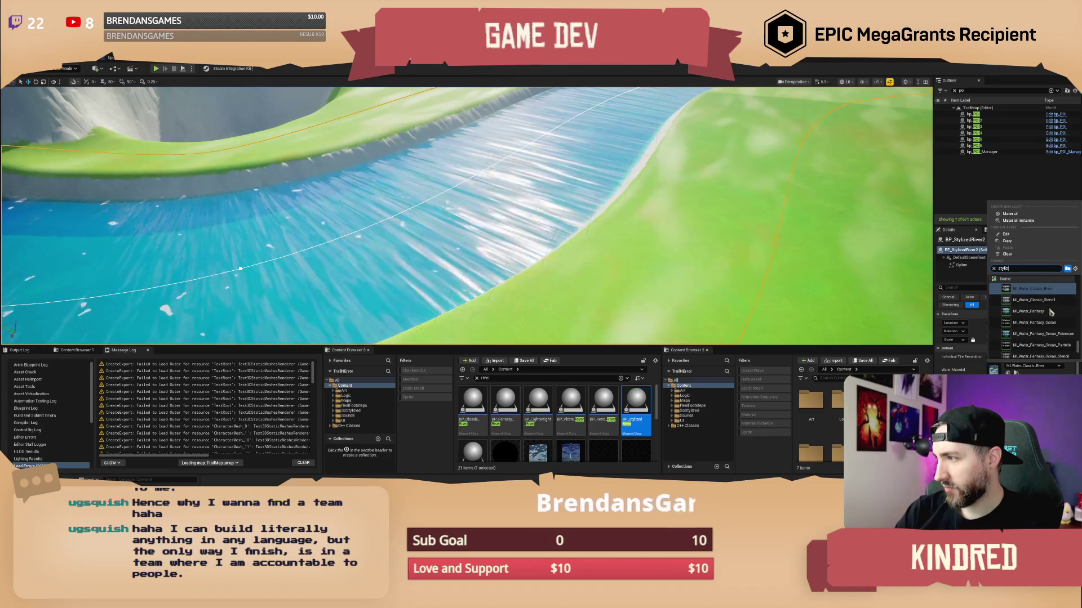
scroll(1055, 299, "down", 2)
scroll(1053, 333, "down", 2)
scroll(1053, 337, "down", 4)
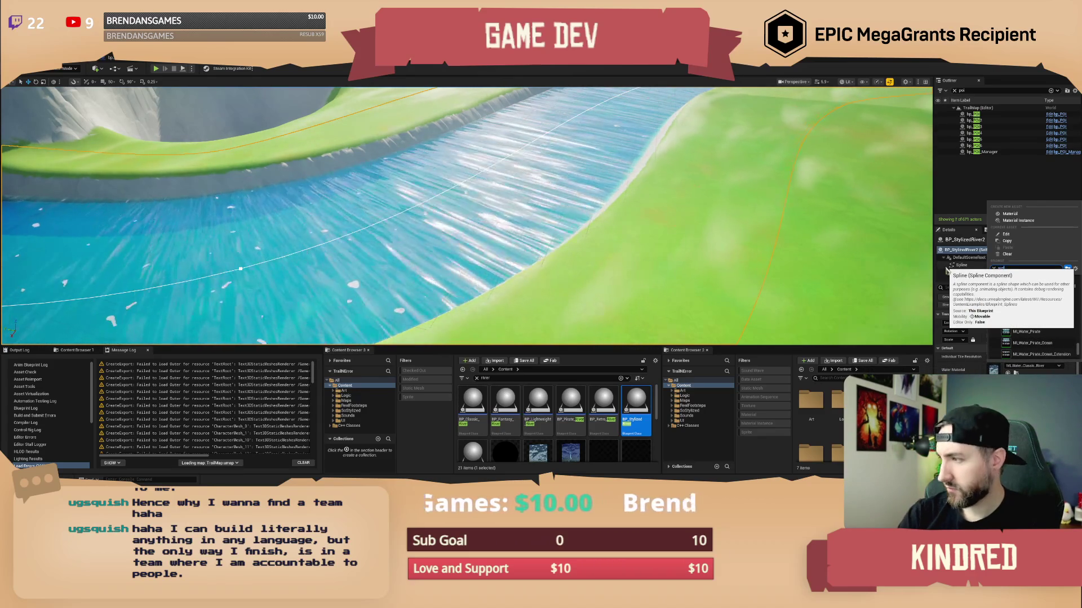
type("er river s")
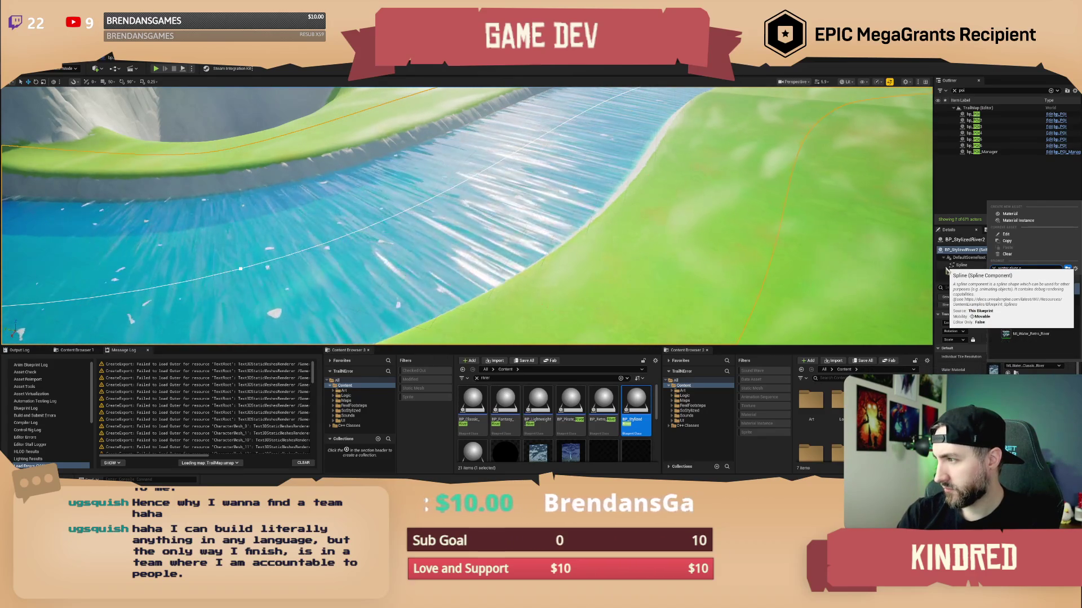
type("tyli")
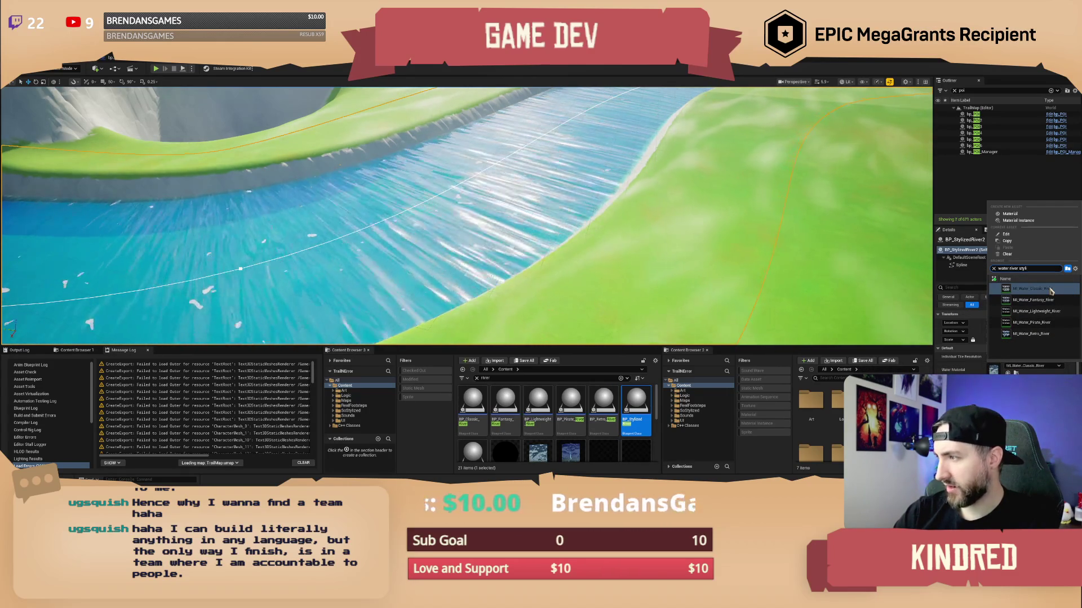
left_click(1050, 300)
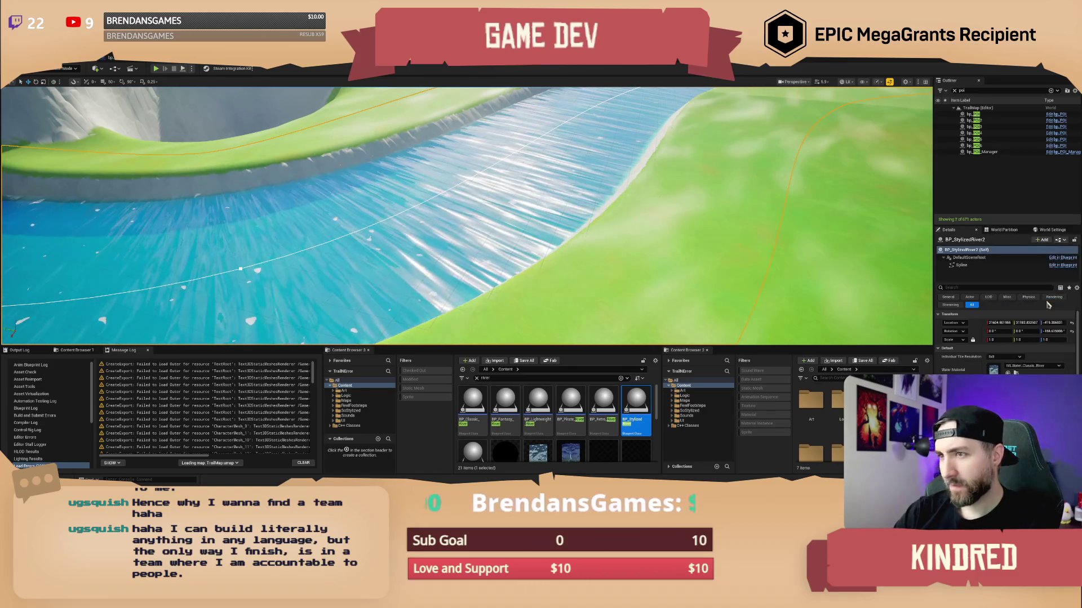
key("f")
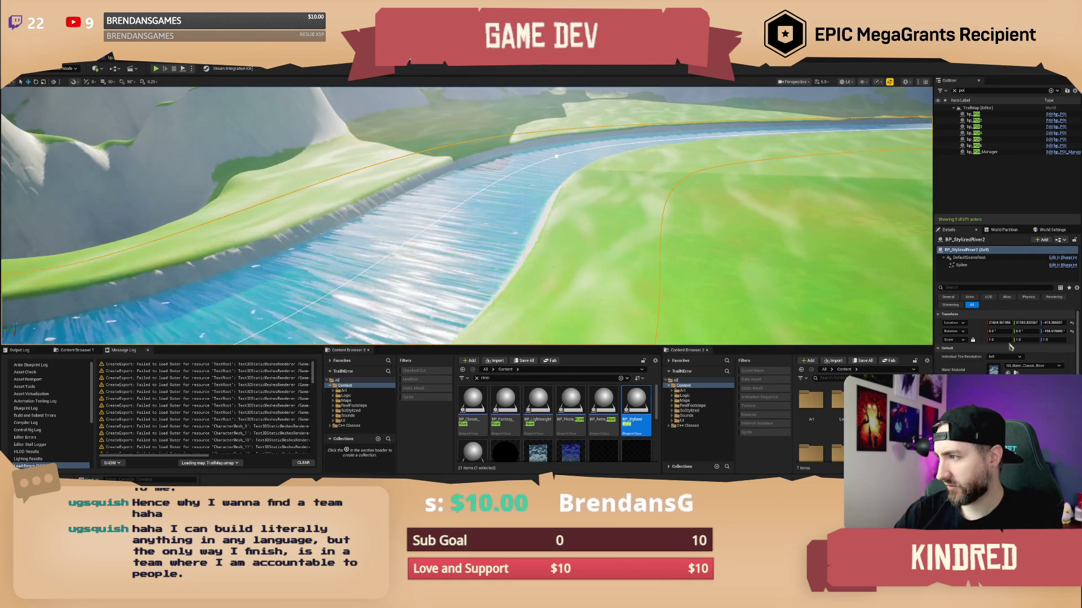
left_click_drag(778, 219, 577, 209)
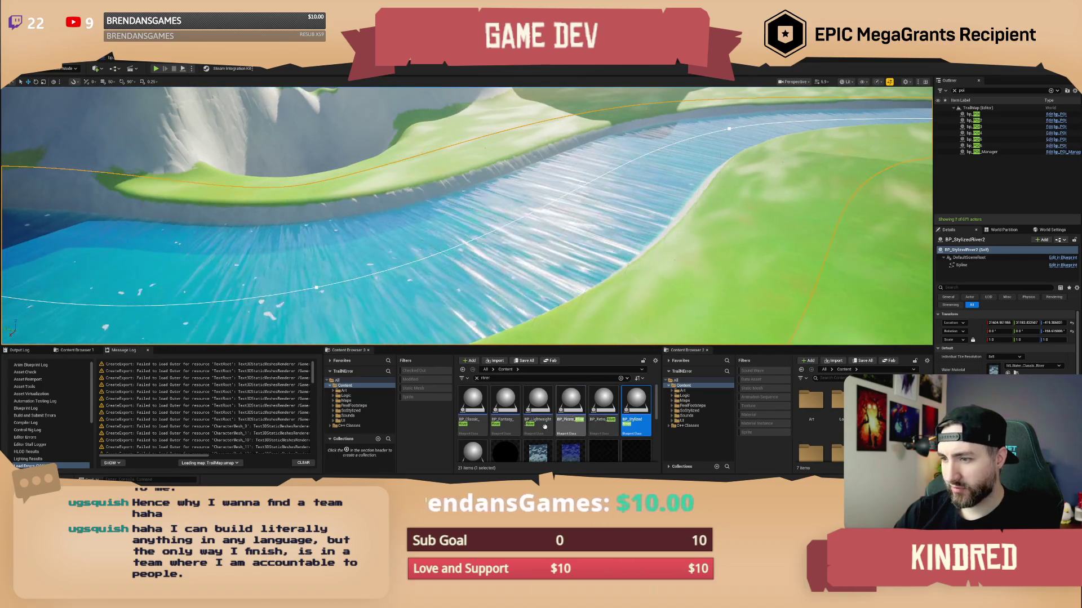
left_click(473, 406)
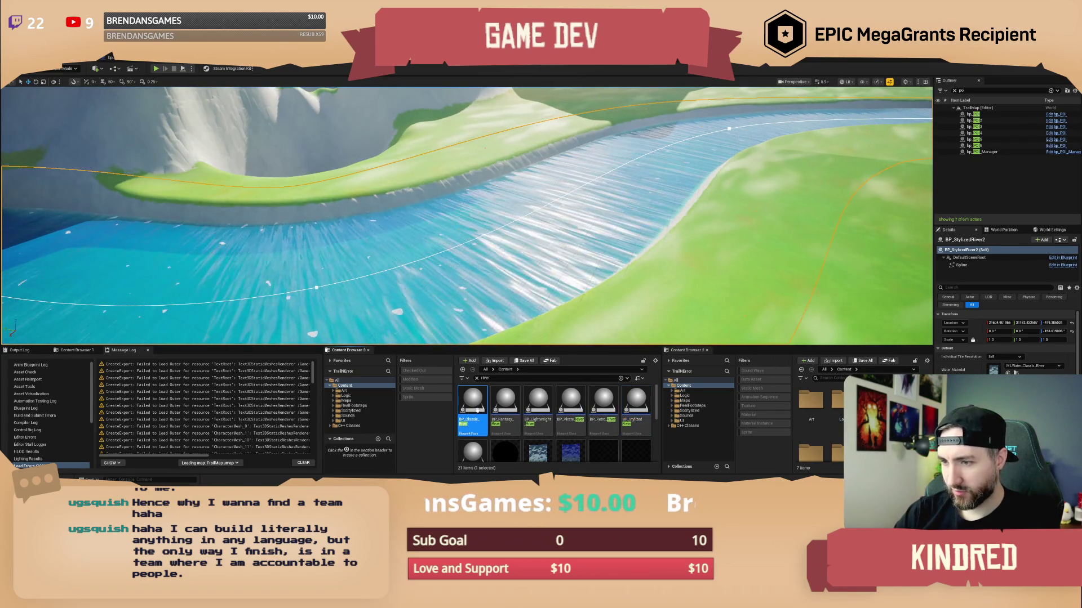
left_click(639, 417)
left_click_drag(473, 407, 549, 322)
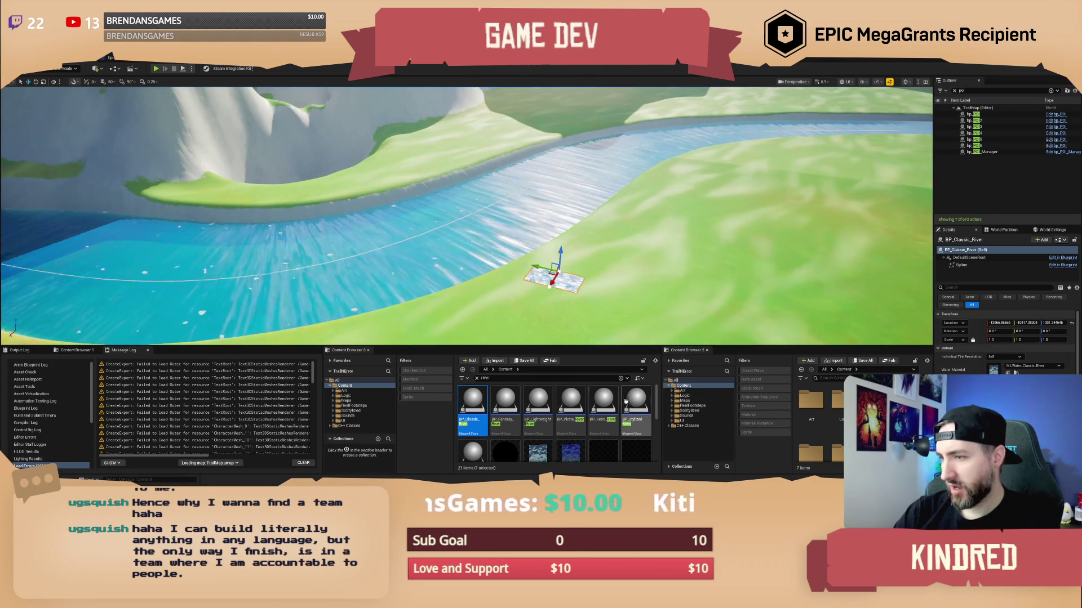
left_click(486, 238)
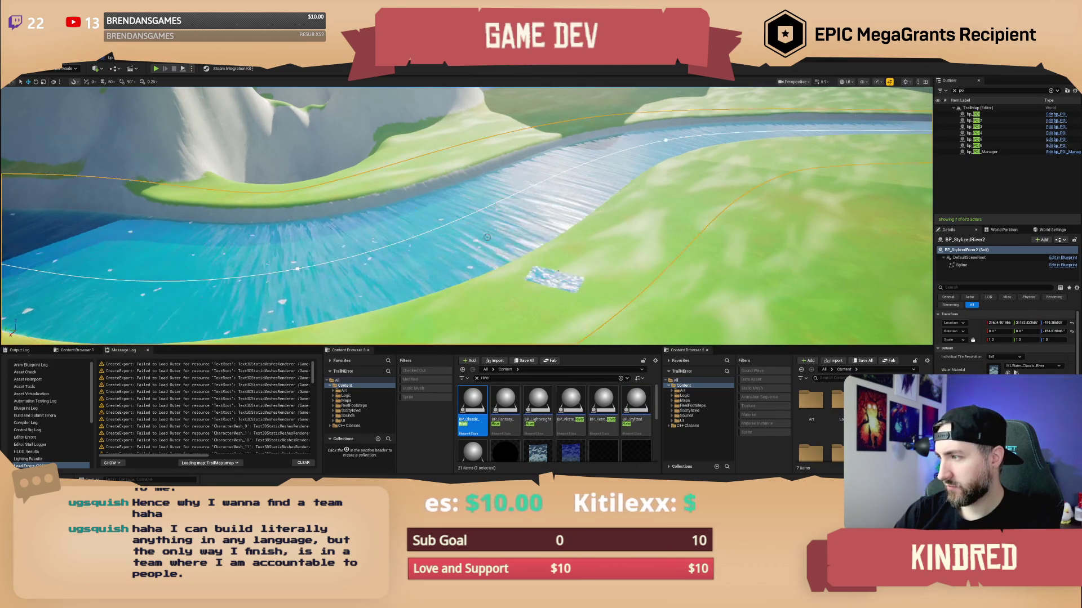
left_click(552, 279)
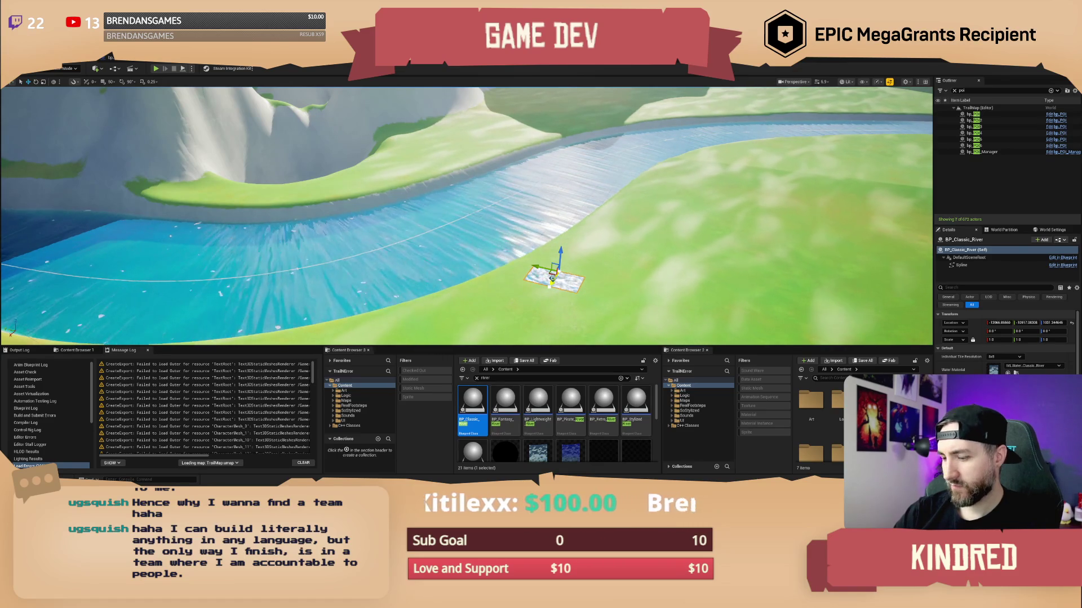
key("Delete")
left_click(572, 237)
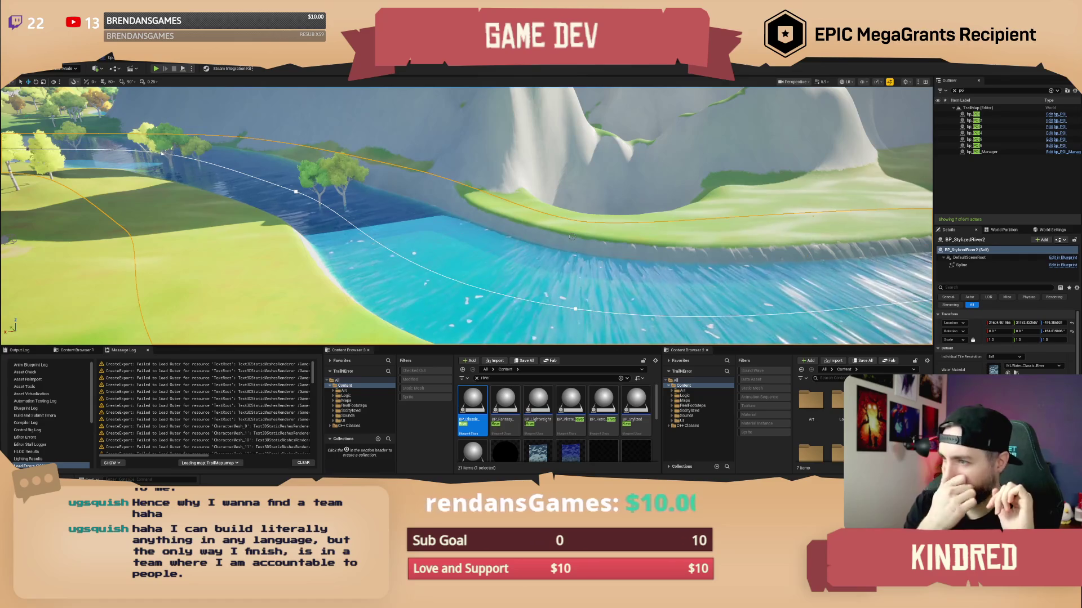
scroll(634, 198, "down", 2)
key("w")
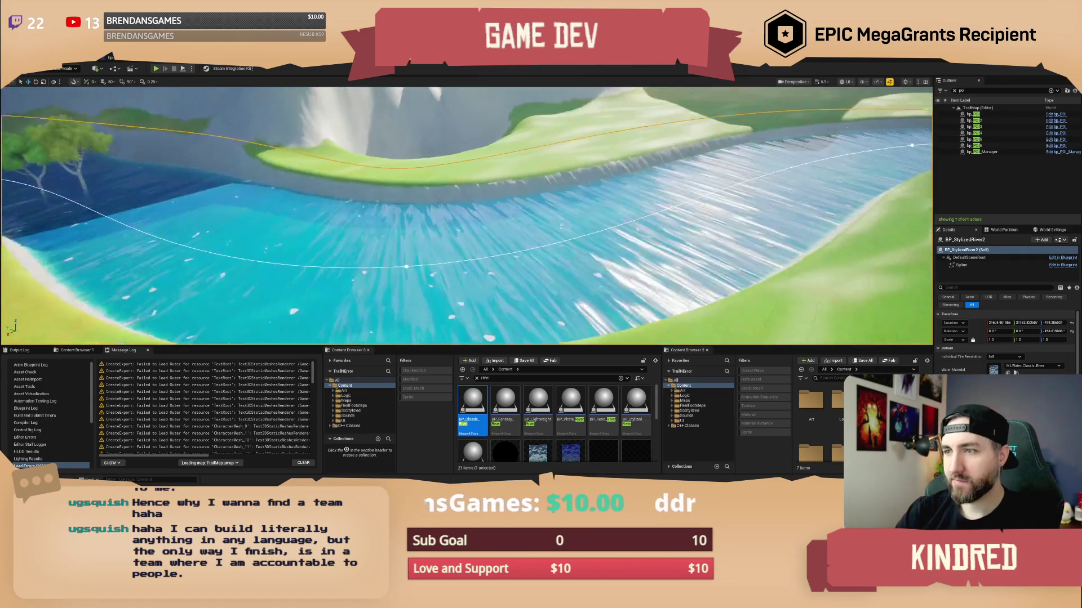
key("w")
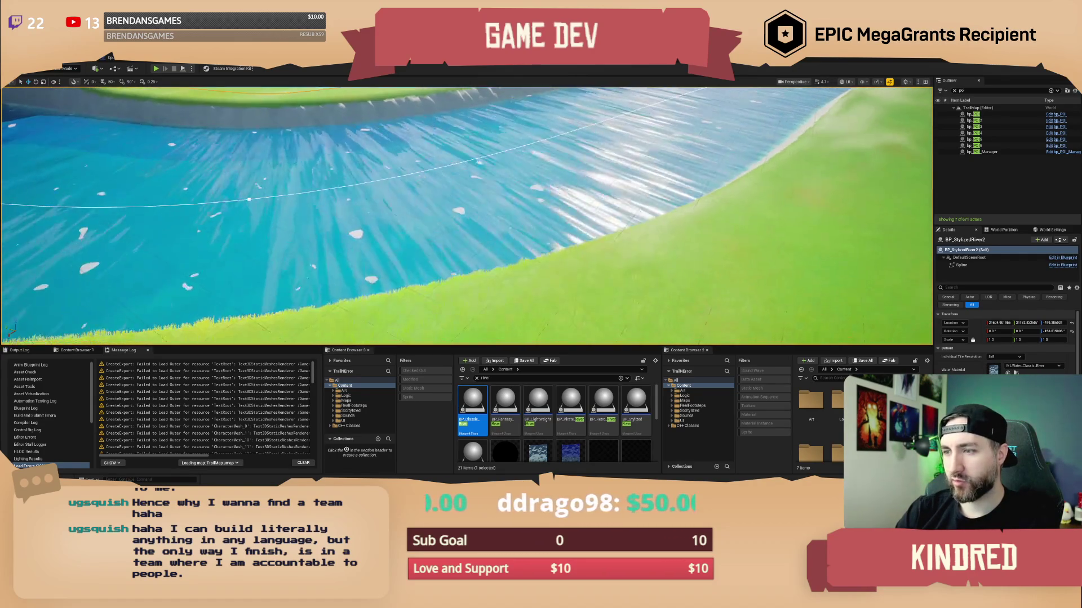
key("w")
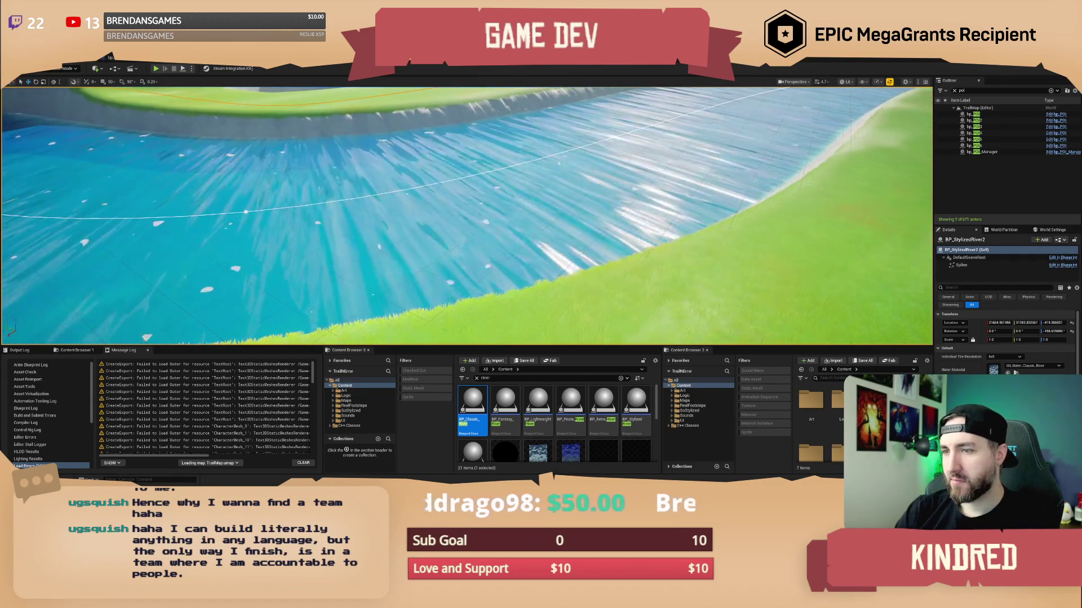
key("w")
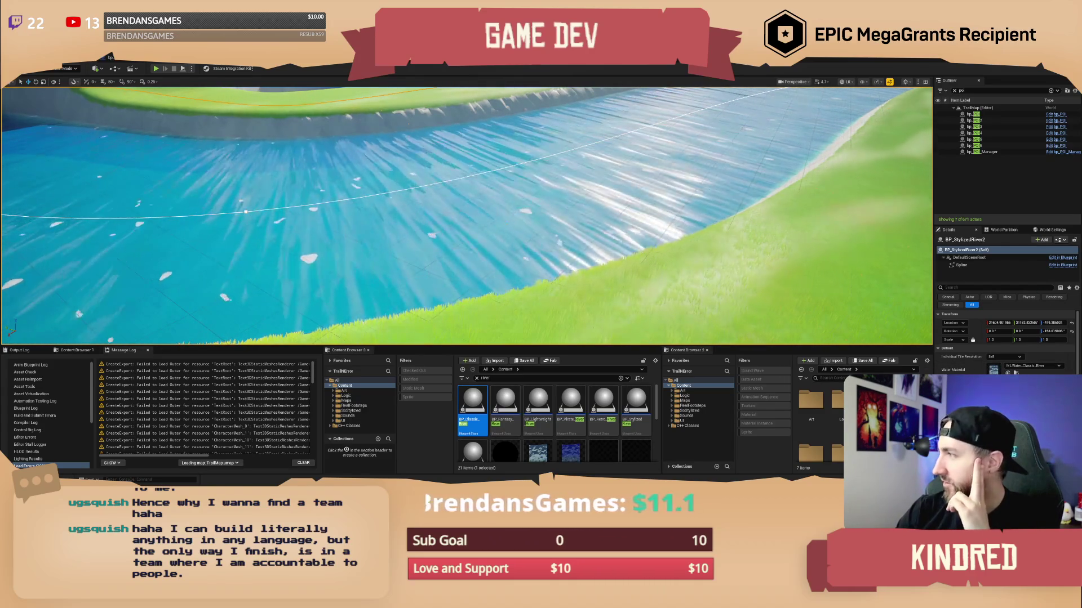
double_click(993, 369)
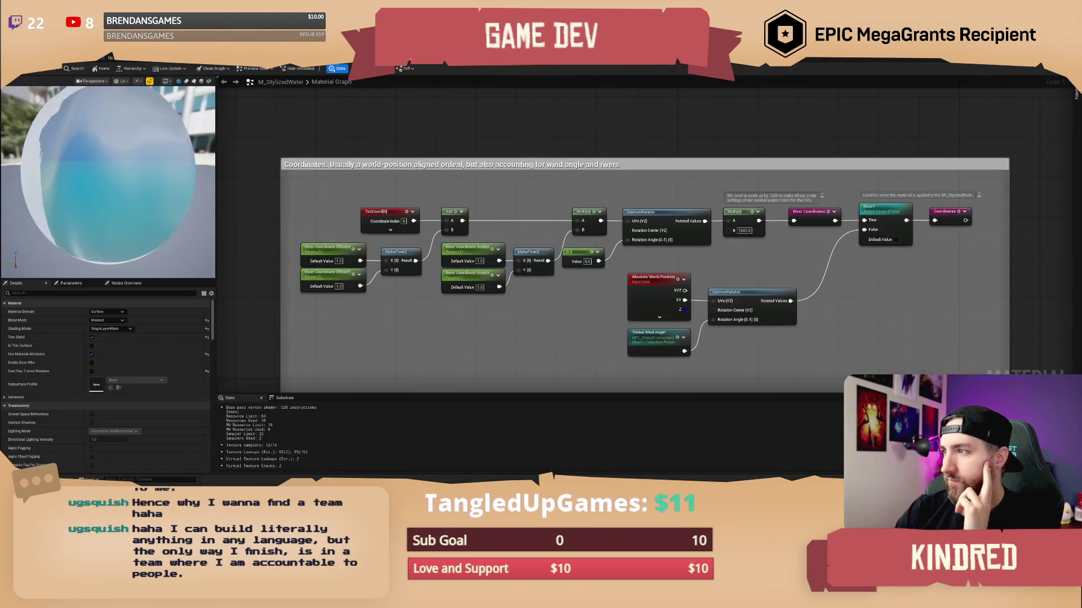
left_click(474, 248)
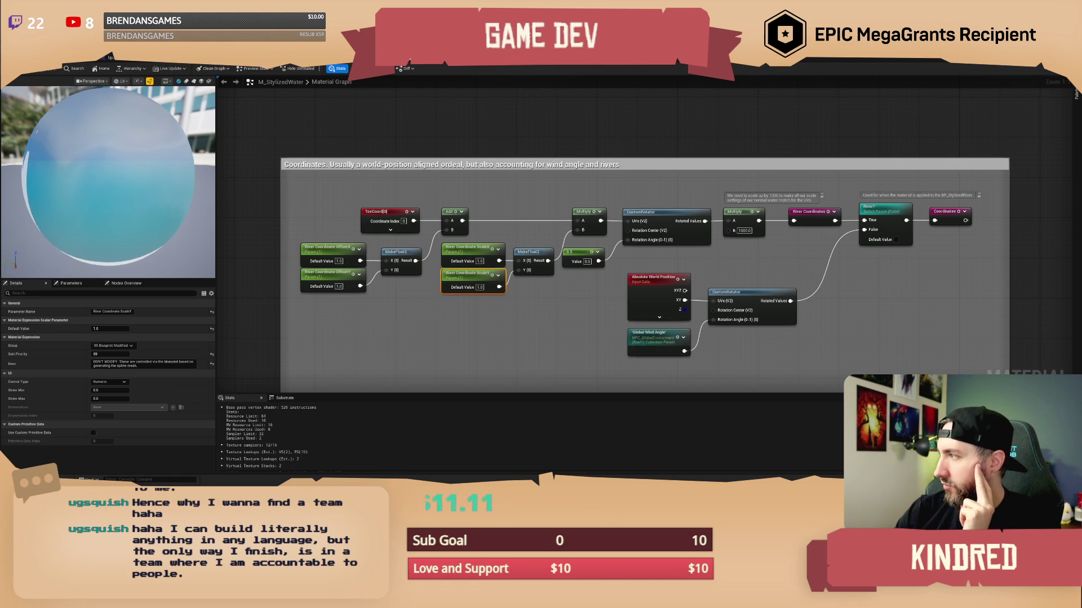
key("alt+Tab")
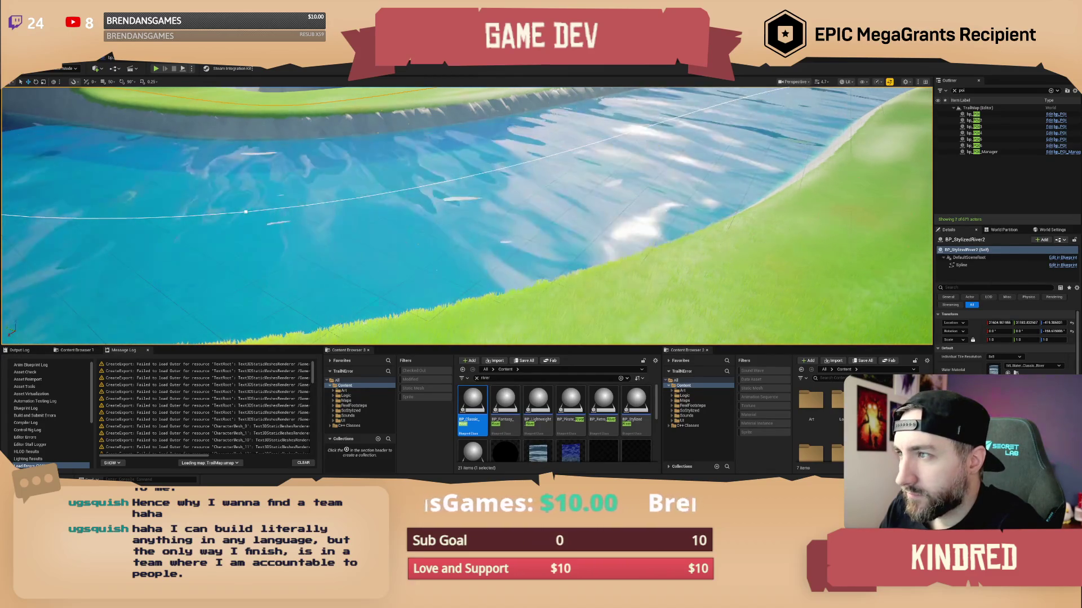
- Fly the camera along the river, rising over the trees and descending toward the rock
key("w")
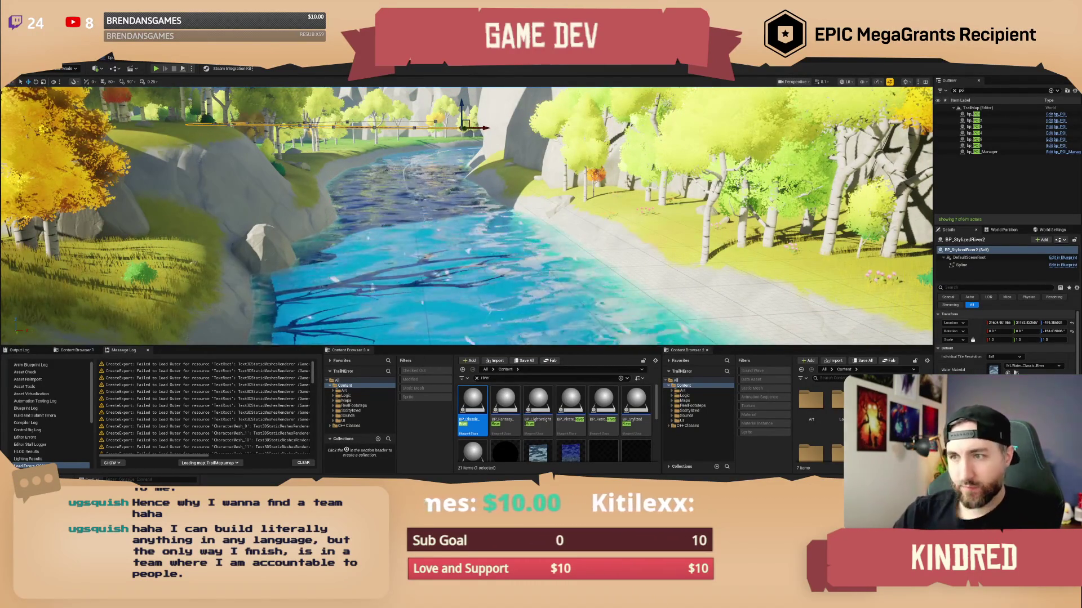
key("w")
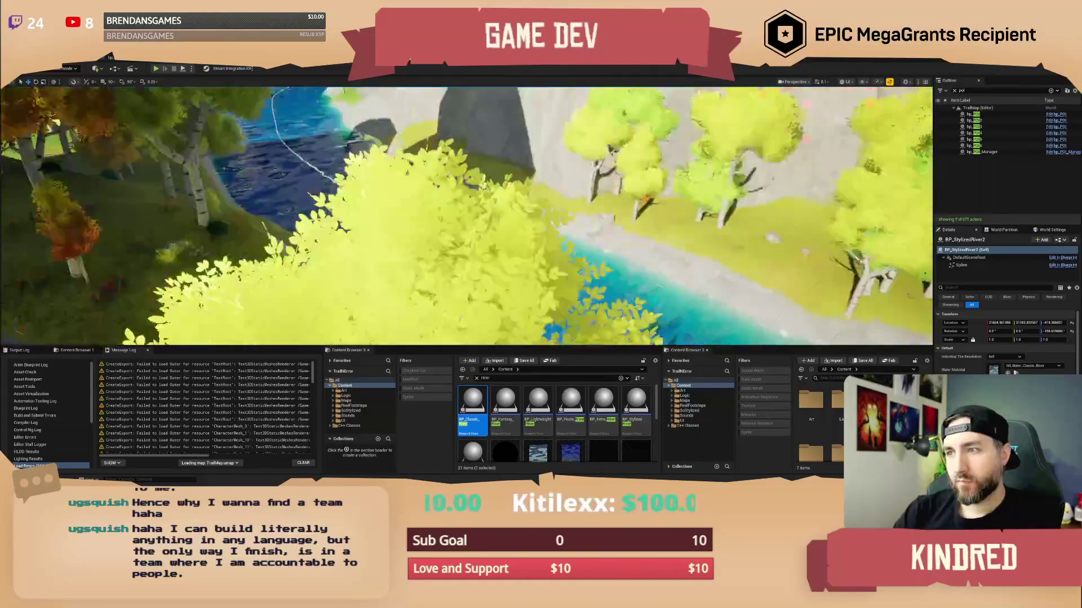
key("w")
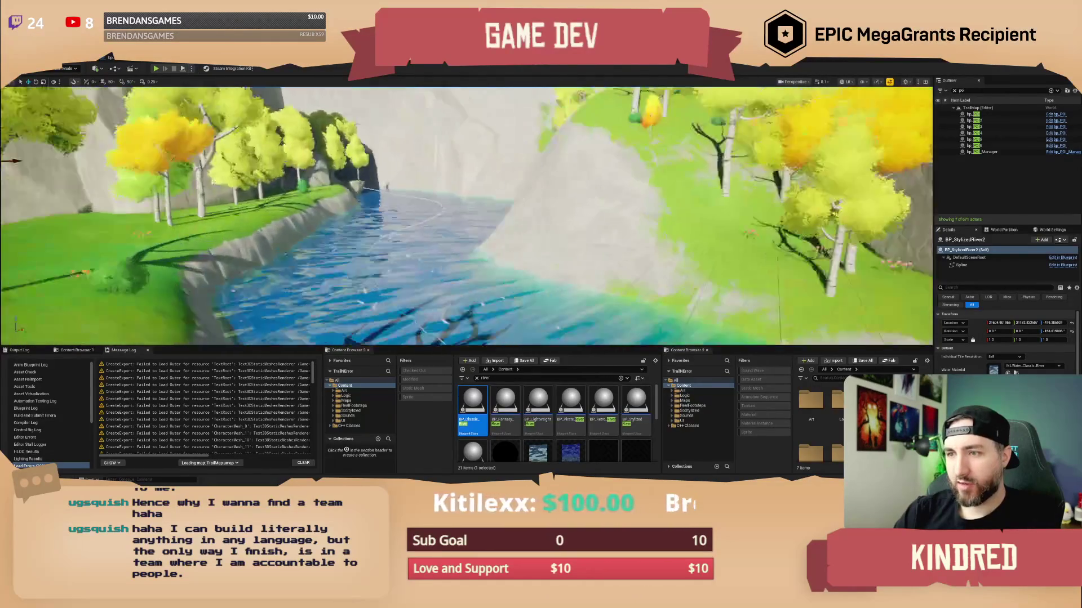
key("w")
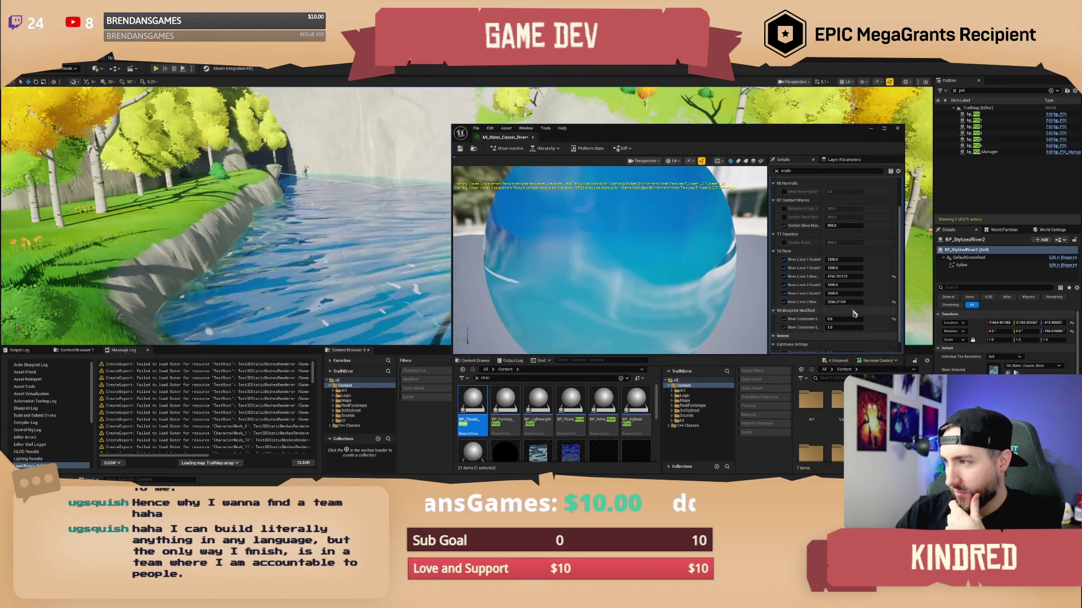
- Set River Coordinate Scale to 0.2 and move the material editor aside
scroll(852, 315, "down", 3)
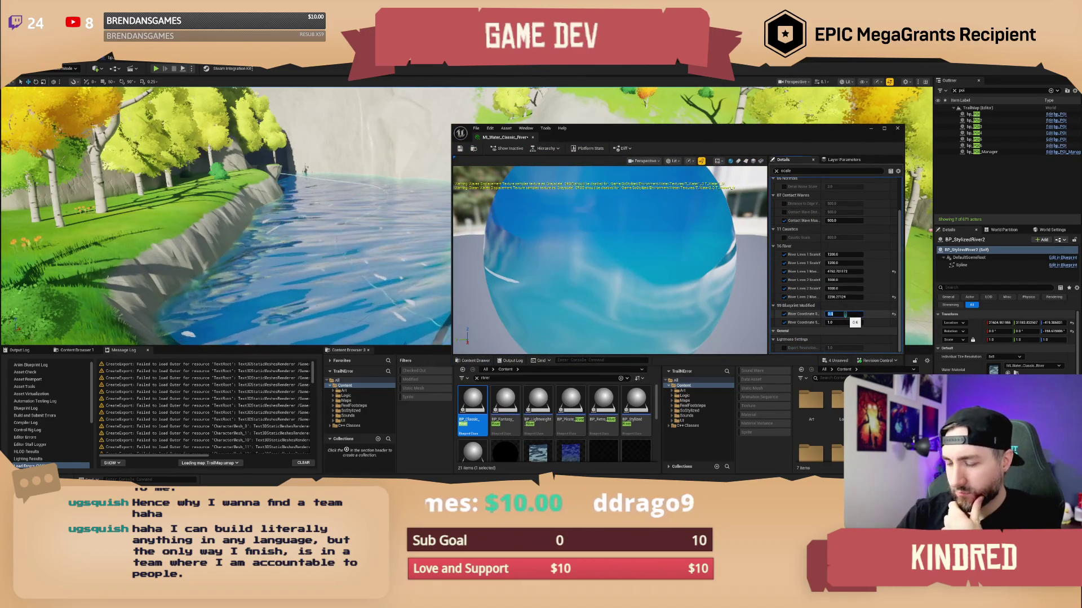
key("Return")
key("Return")
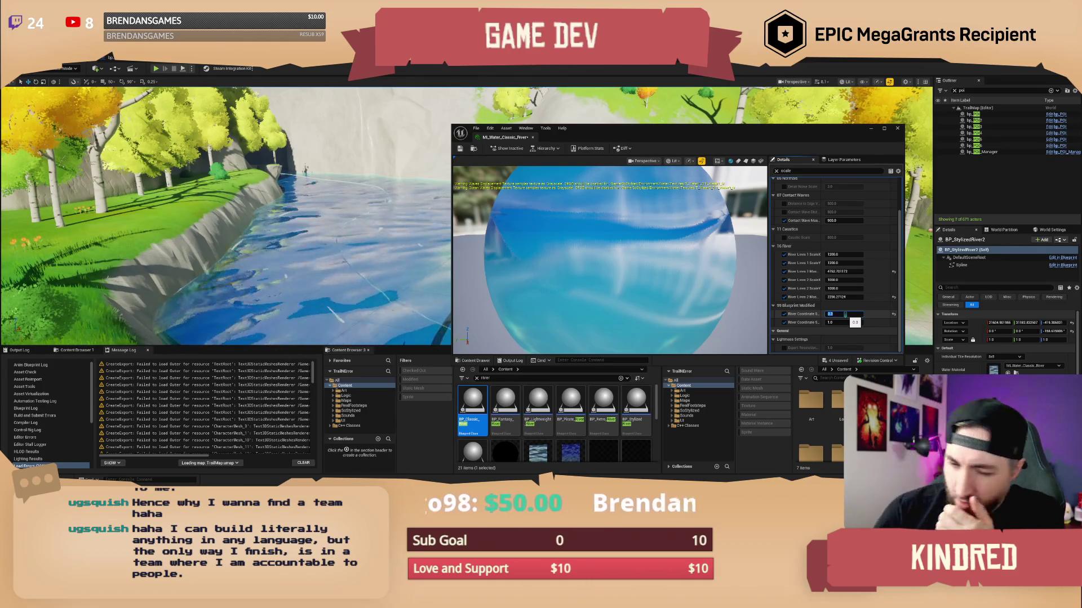
mouse_move(822, 314)
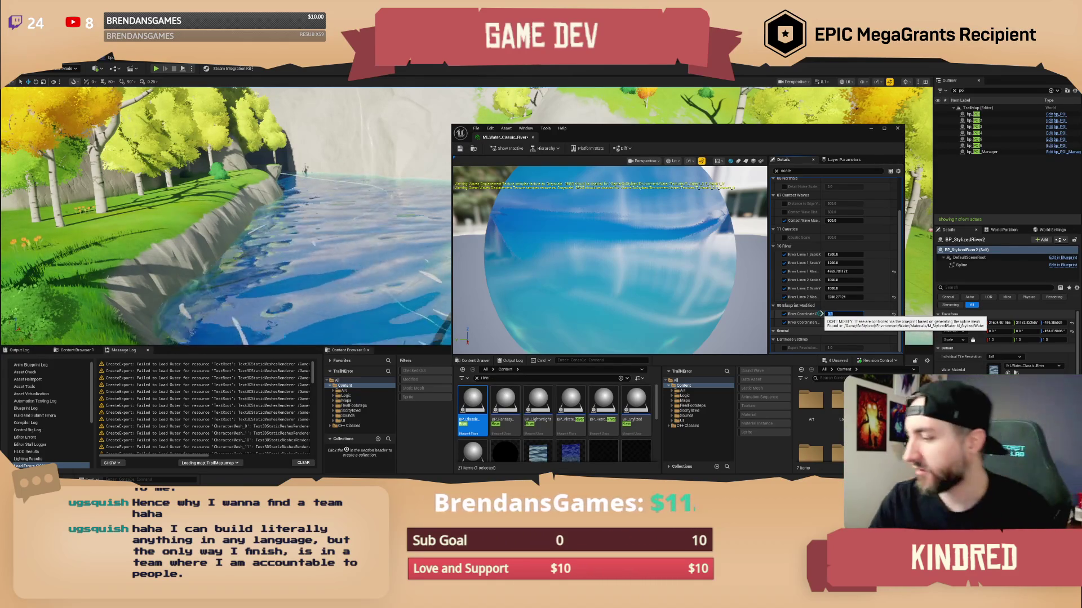
mouse_move(772, 140)
left_mouse_down()
mouse_move(761, 114)
mouse_move(918, 151)
left_mouse_up()
- Fly along the river spline to check the new 0.2-scale water pattern
scroll(425, 210, "up", 3)
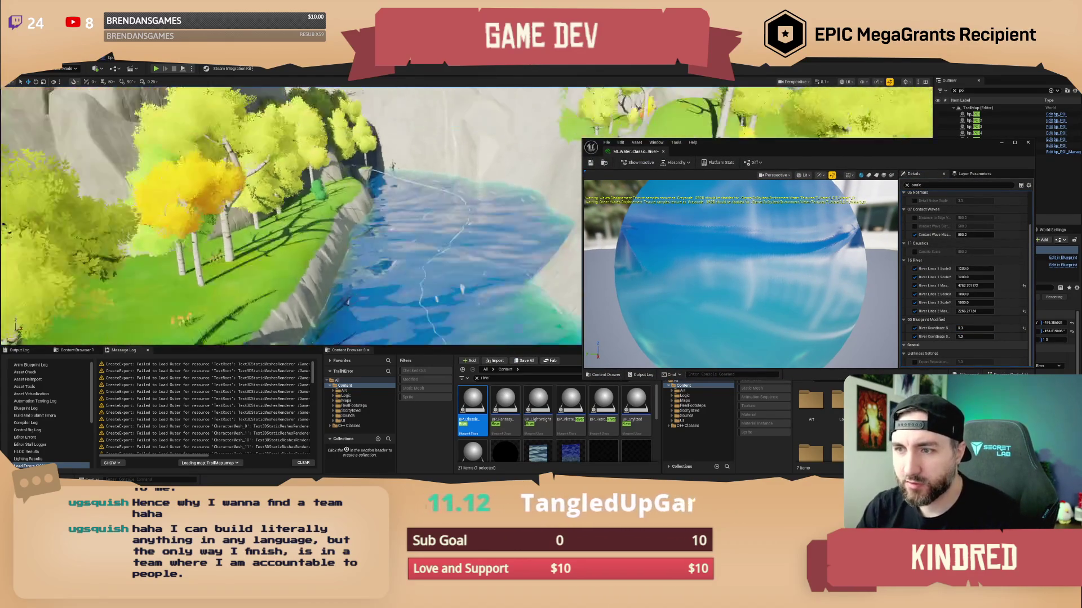
scroll(291, 216, "up", 2)
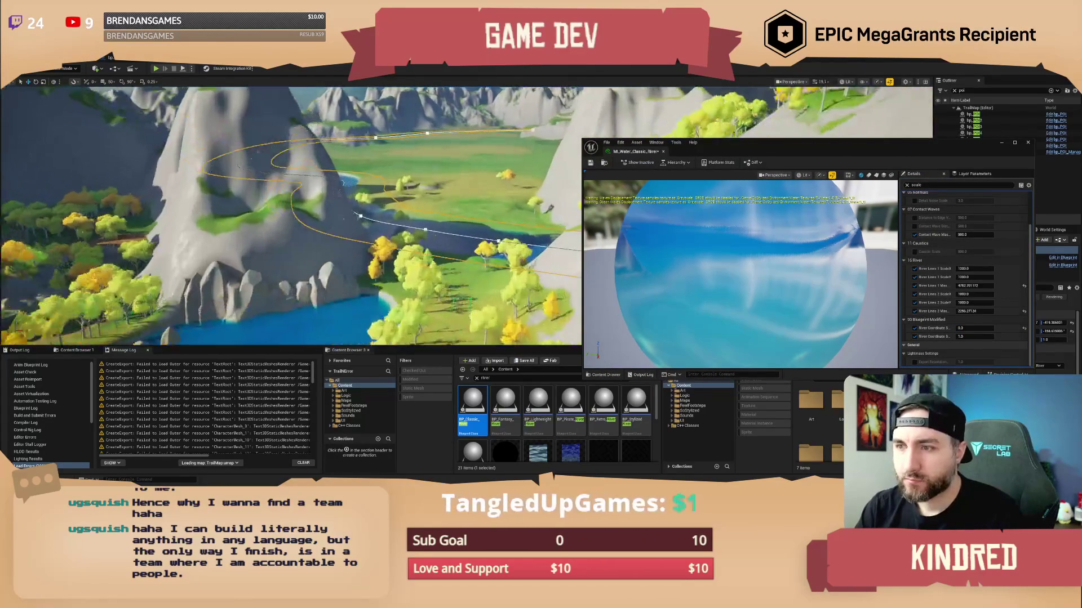
scroll(291, 216, "down", 2)
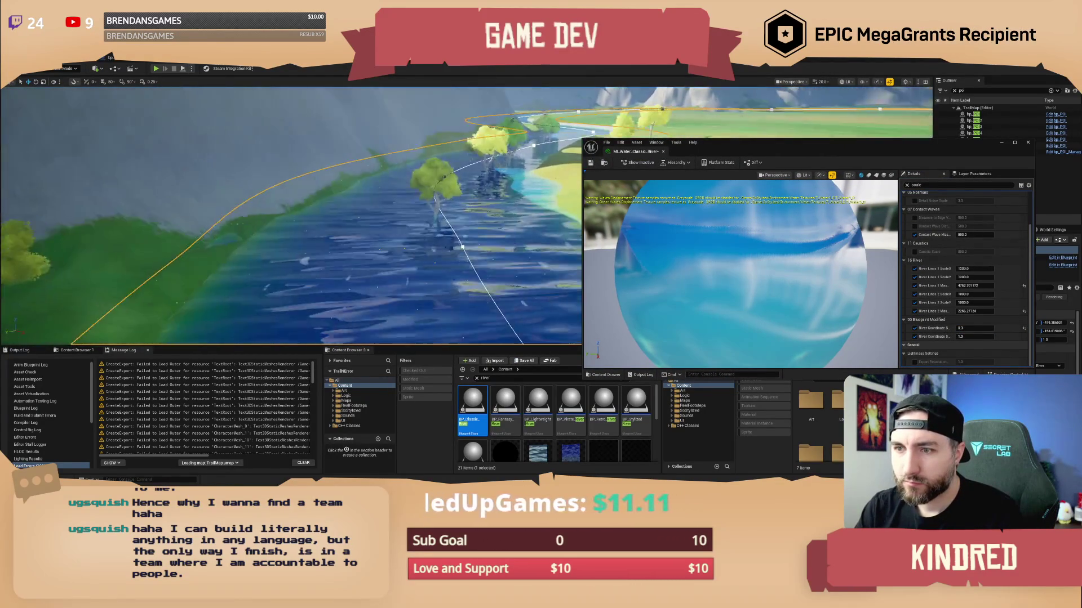
key("w")
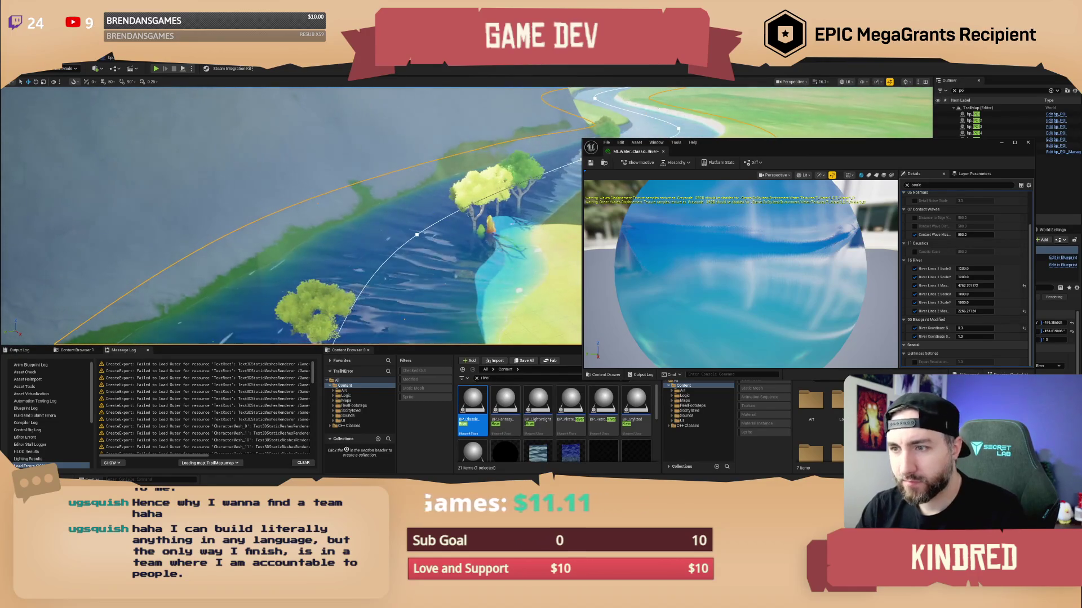
key("w")
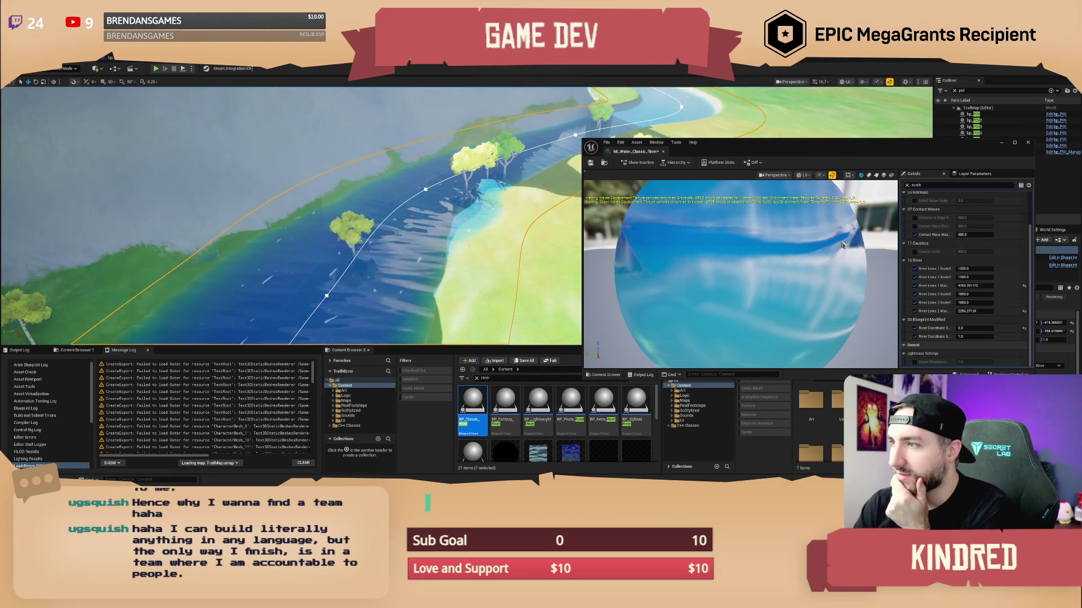
mouse_move(841, 148)
left_mouse_down()
mouse_move(794, 149)
mouse_move(812, 150)
left_mouse_up()
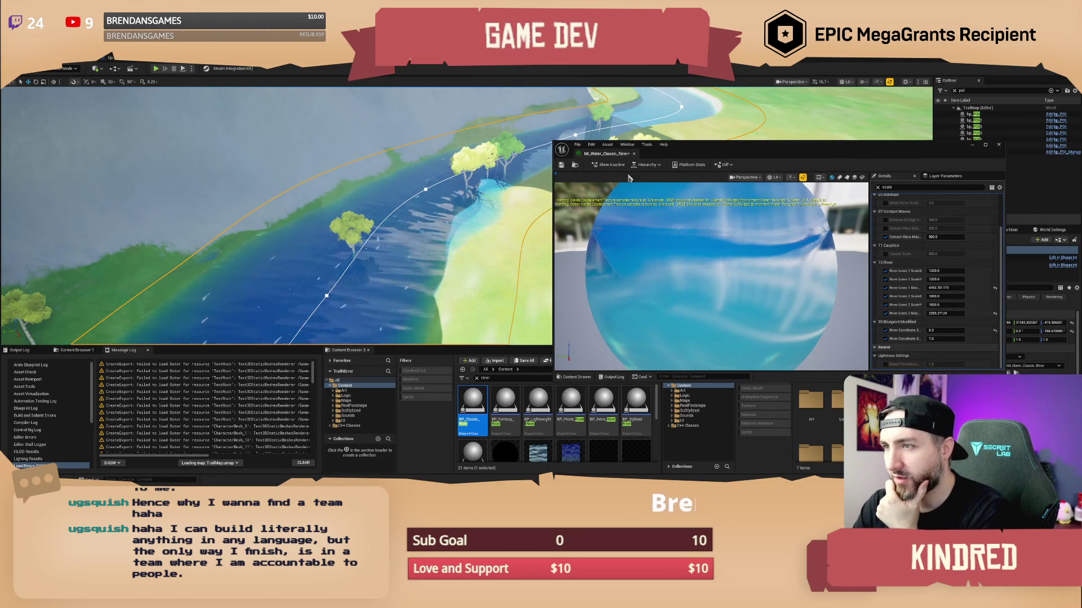
left_click(575, 164)
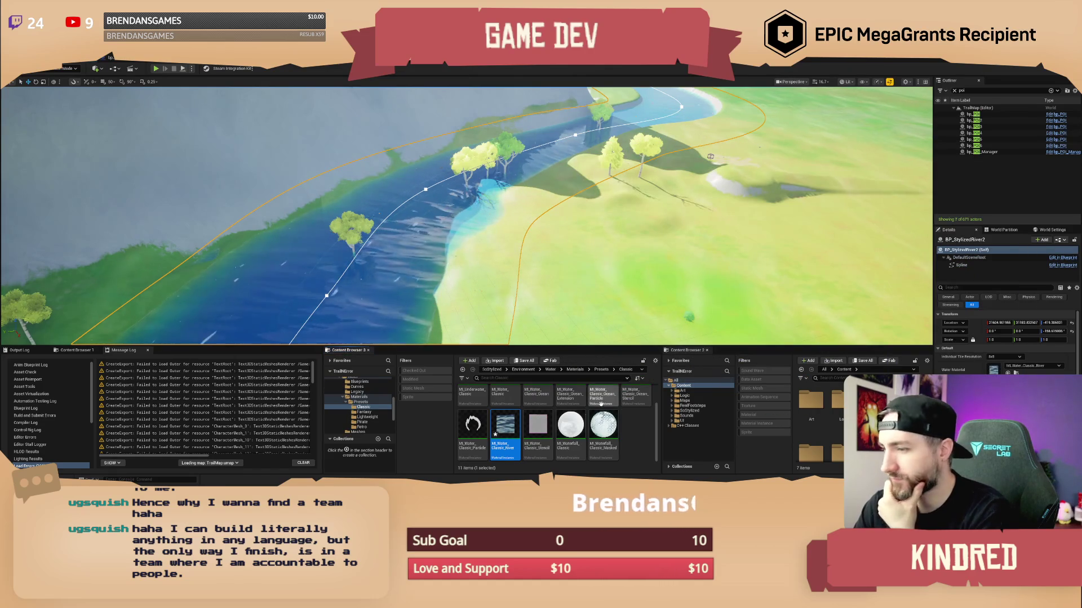
- Duplicate M_Water_Classic_River as MI_Water_Classic_River_Plains, assign it to the river, and open it
right_click(519, 418)
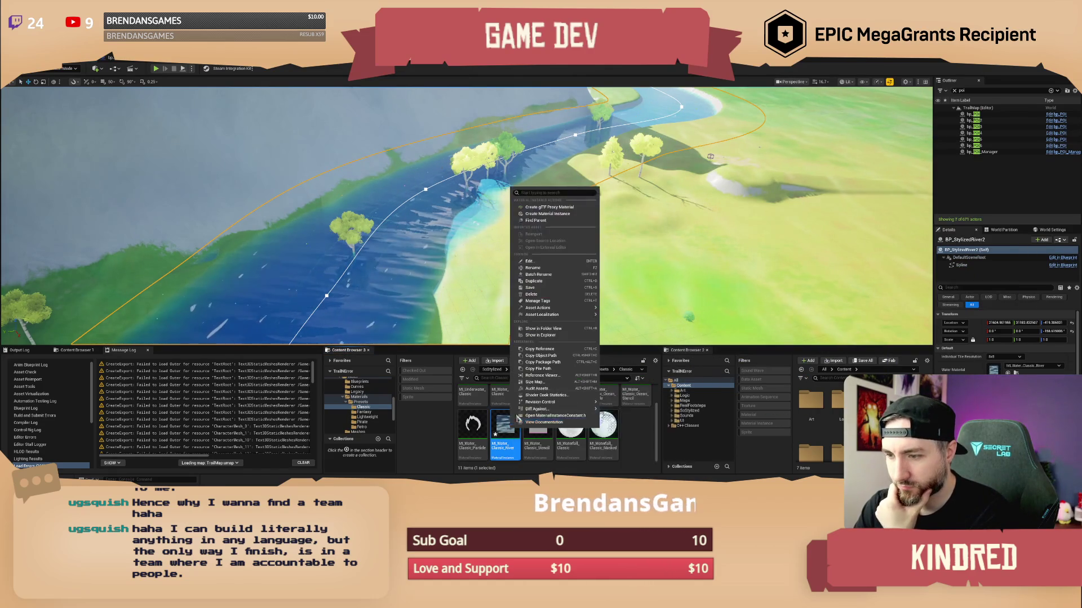
left_click(551, 281)
type("MI_Water_Classic_River")
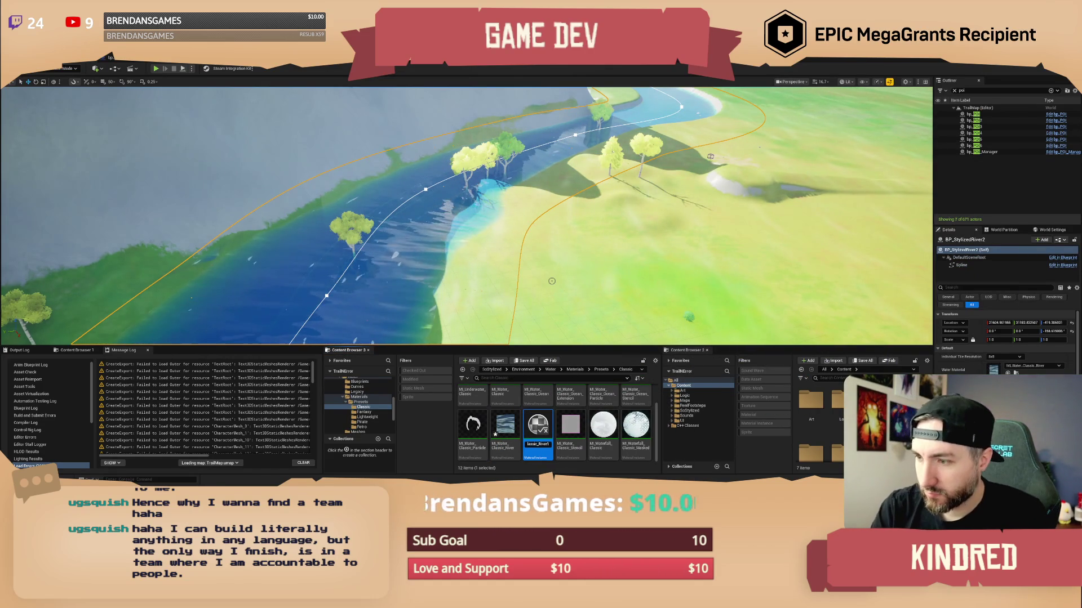
type("r_")
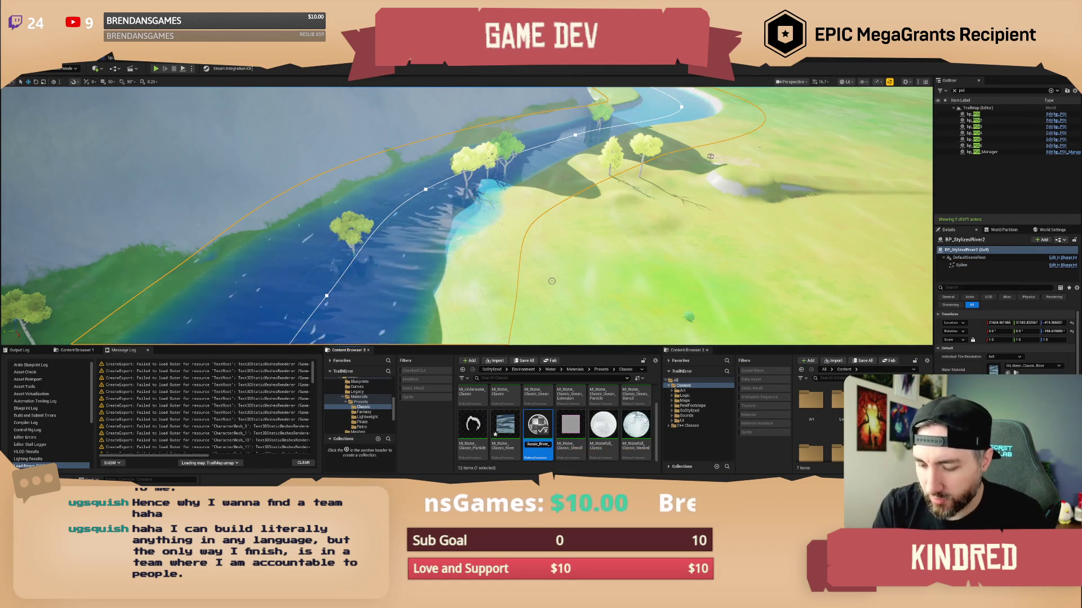
type("lains")
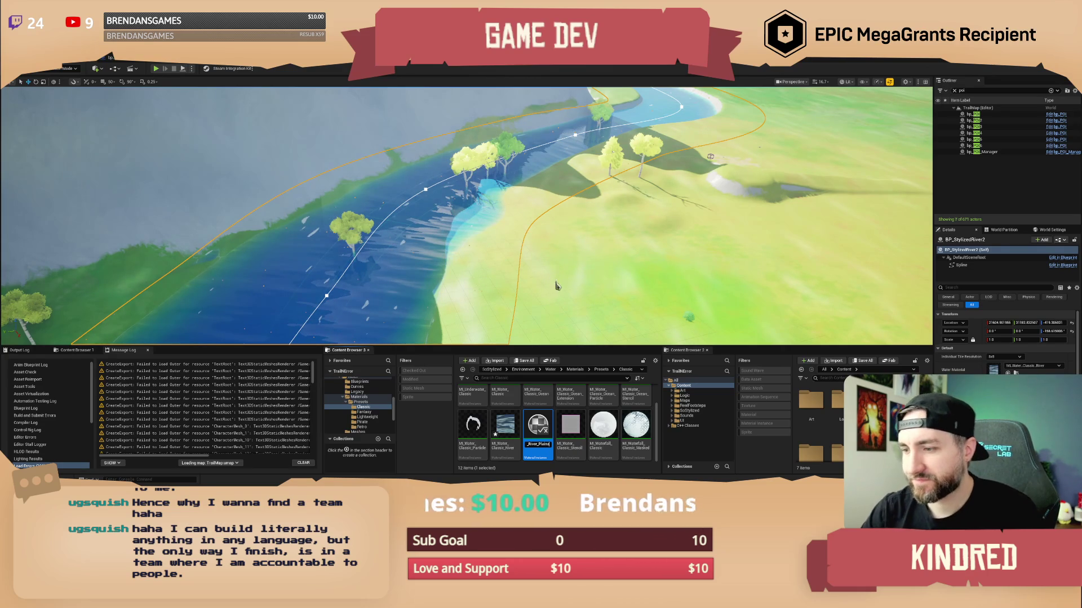
key("Return")
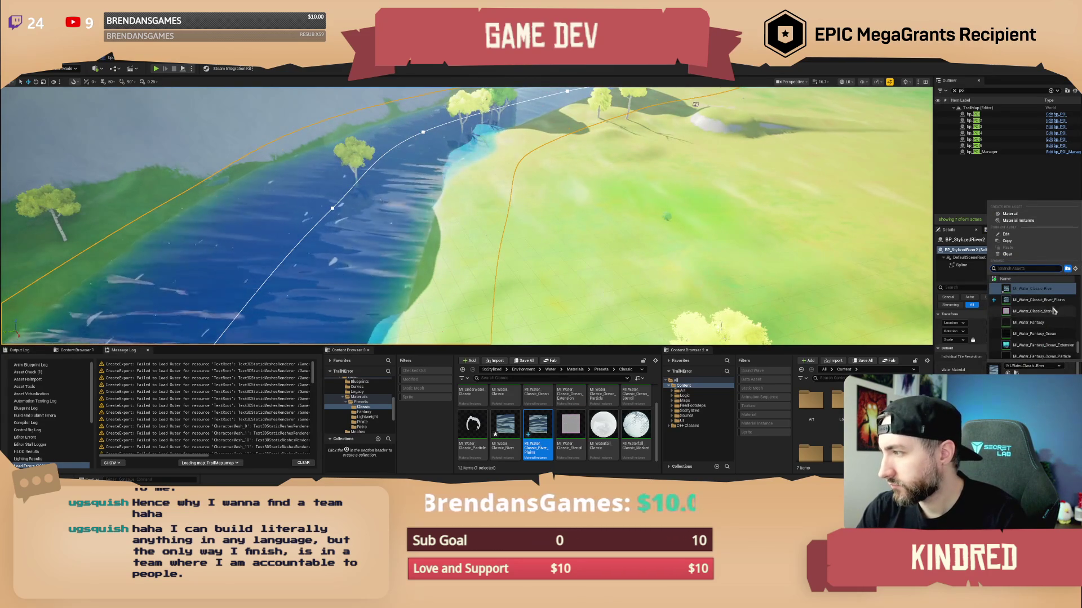
left_click(1007, 372)
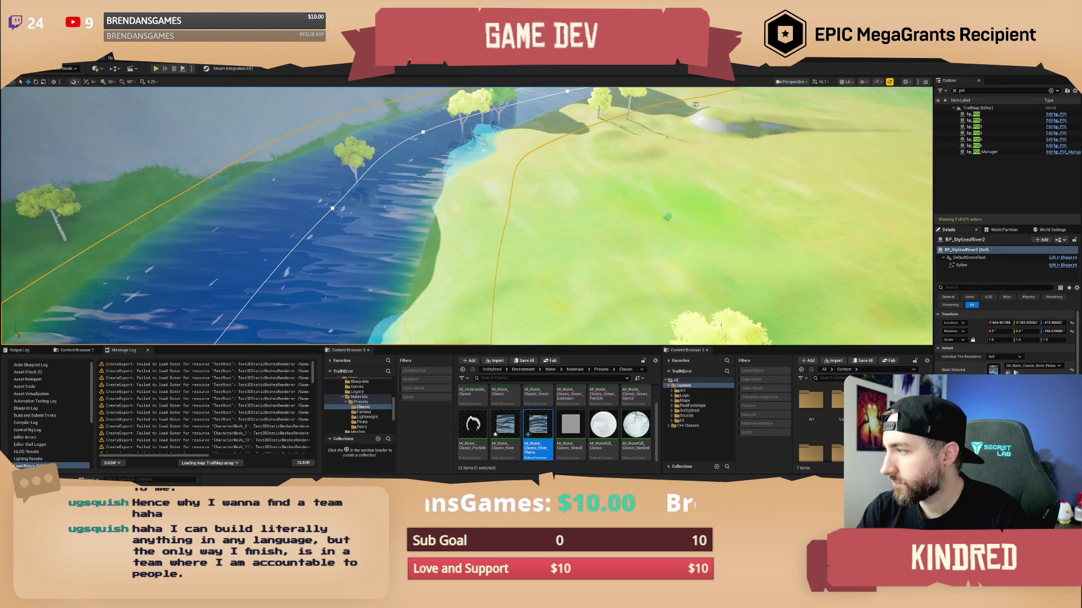
double_click(537, 429)
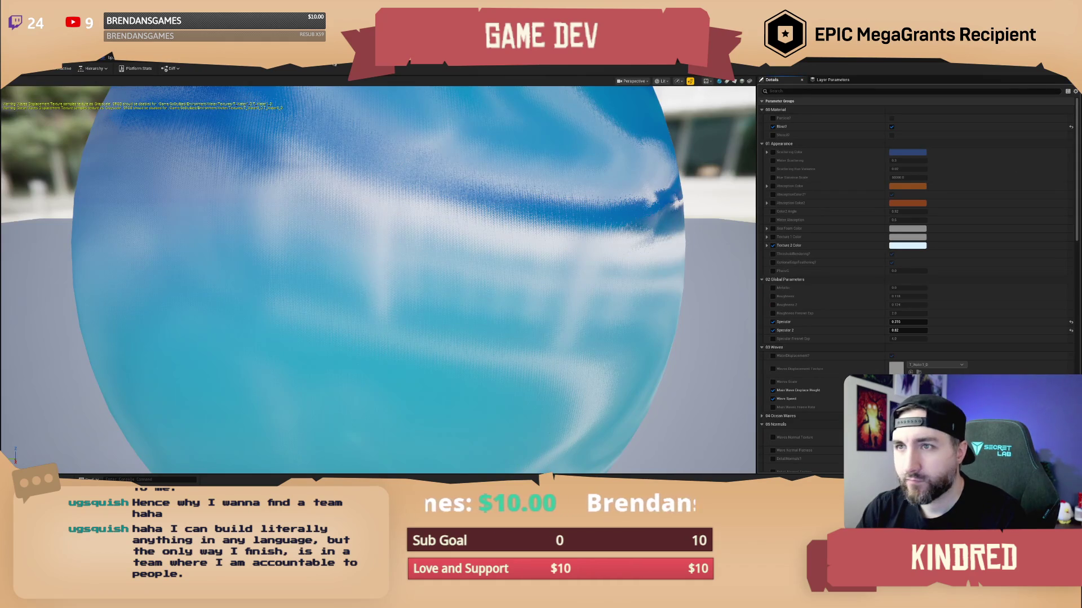
- Open the parent M_StylizedWater graph, then return to the river in the level view
left_click(335, 70)
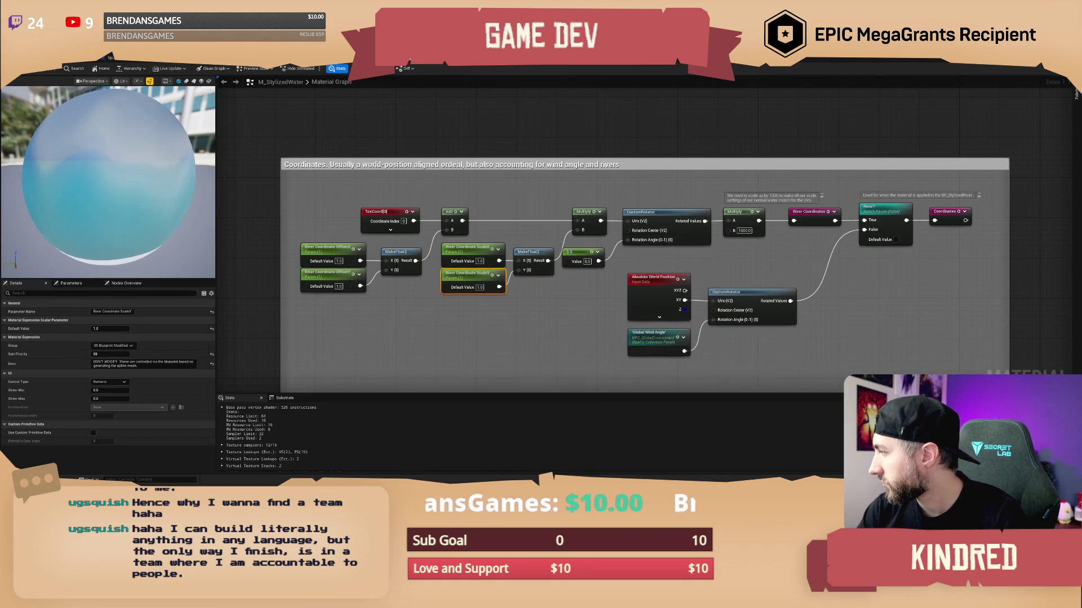
left_click(84, 64)
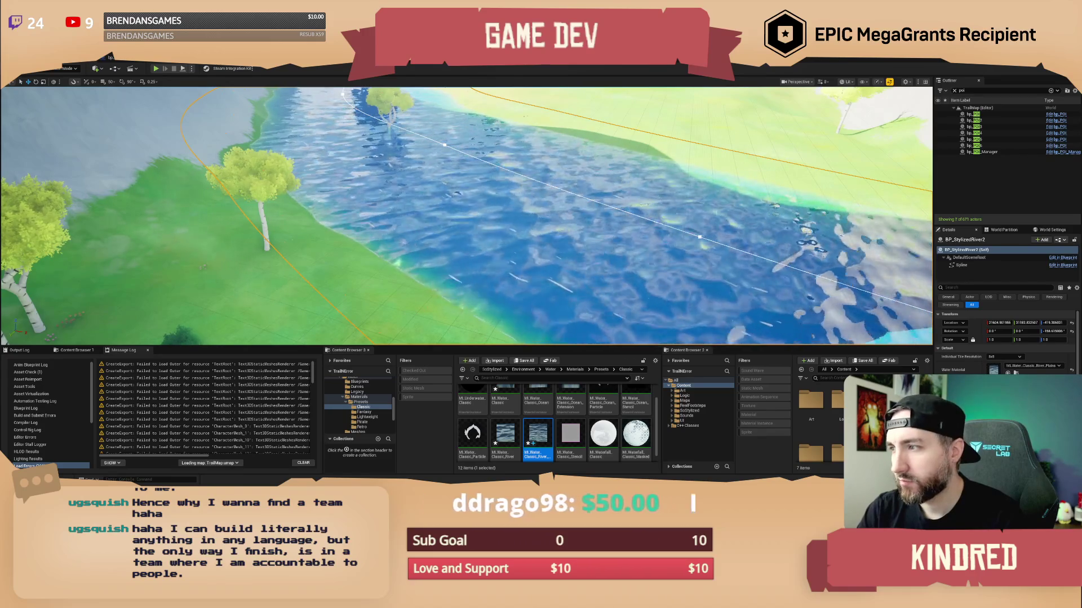
key("a")
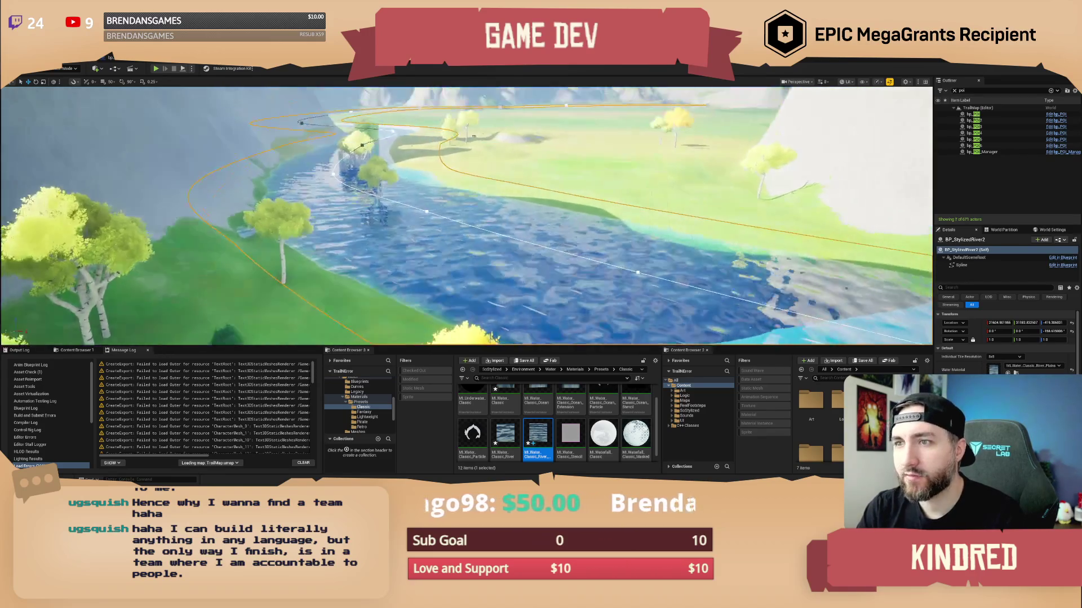
key("d")
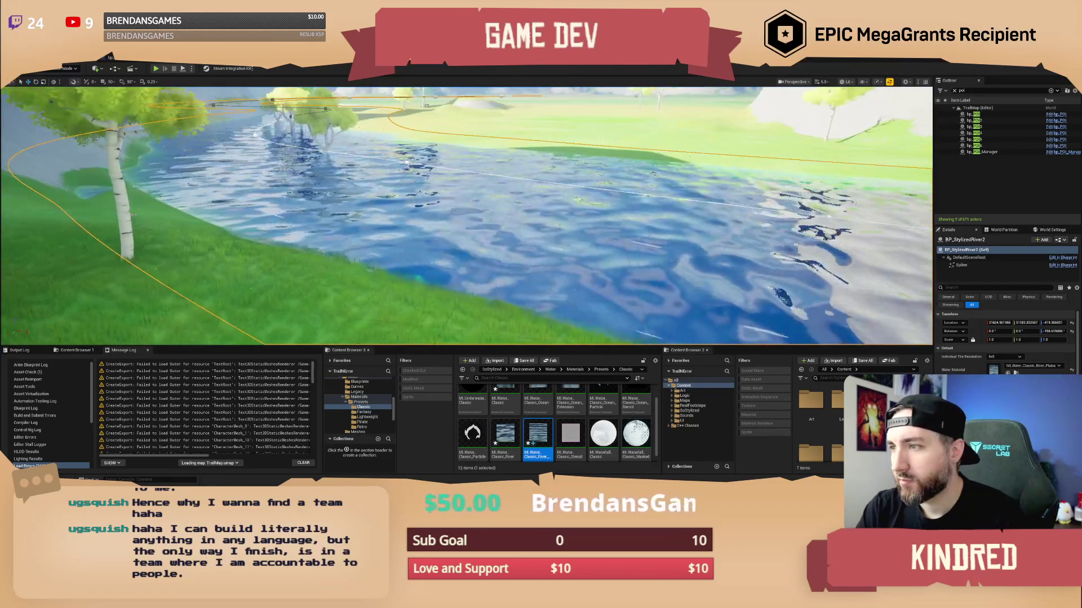
key("q")
key("d")
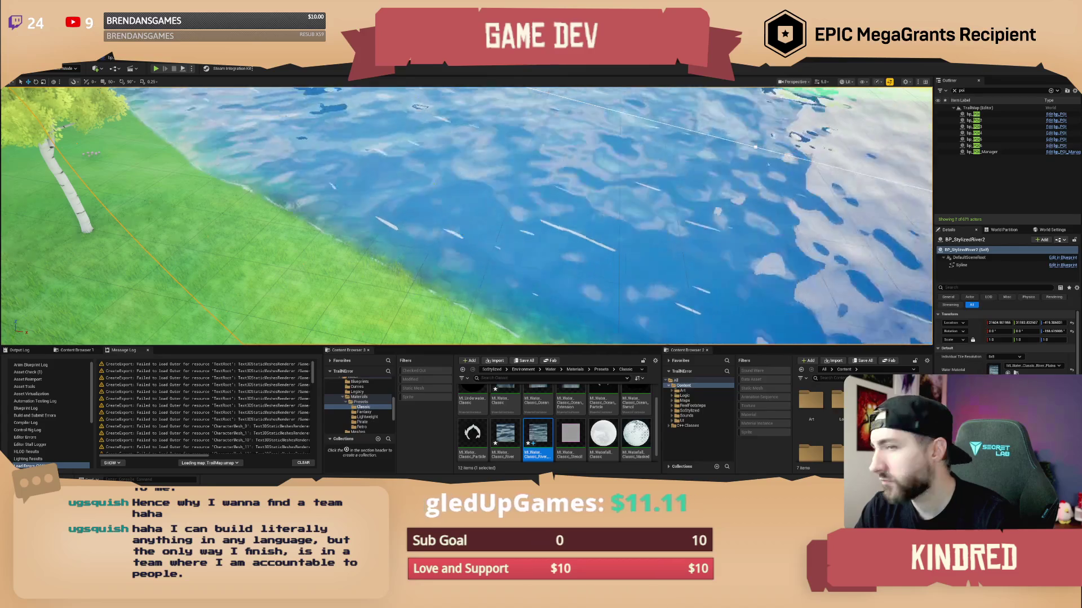
key("s")
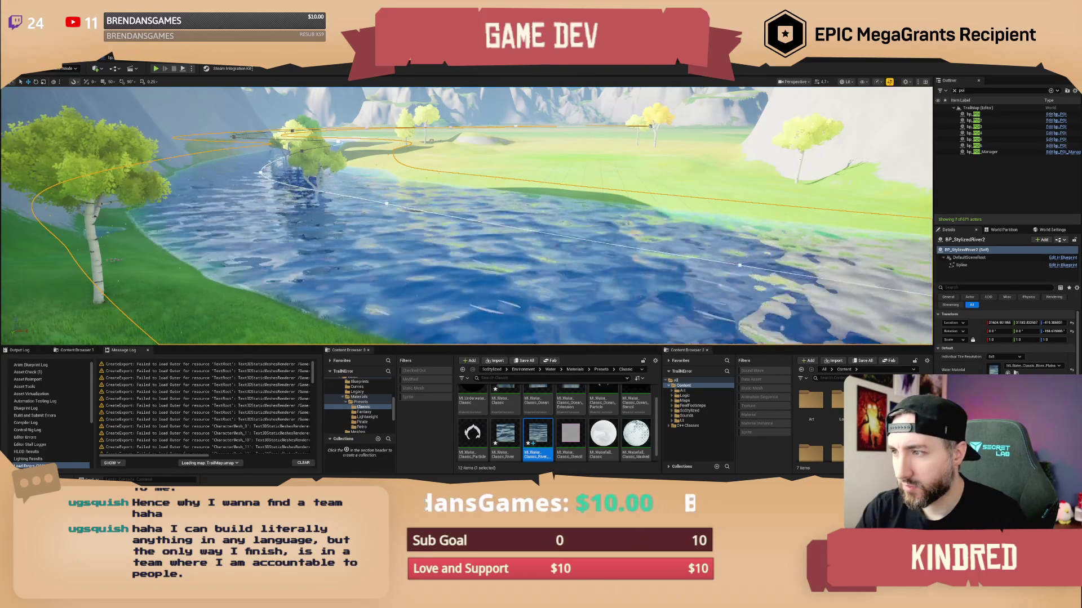
mouse_move(758, 234)
left_mouse_down()
mouse_move(758, 315)
mouse_move(758, 276)
mouse_move(665, 273)
mouse_move(621, 211)
left_mouse_up()
- Save the modified materials and level, dismissing the asset check-out prompt
key("ctrl+s")
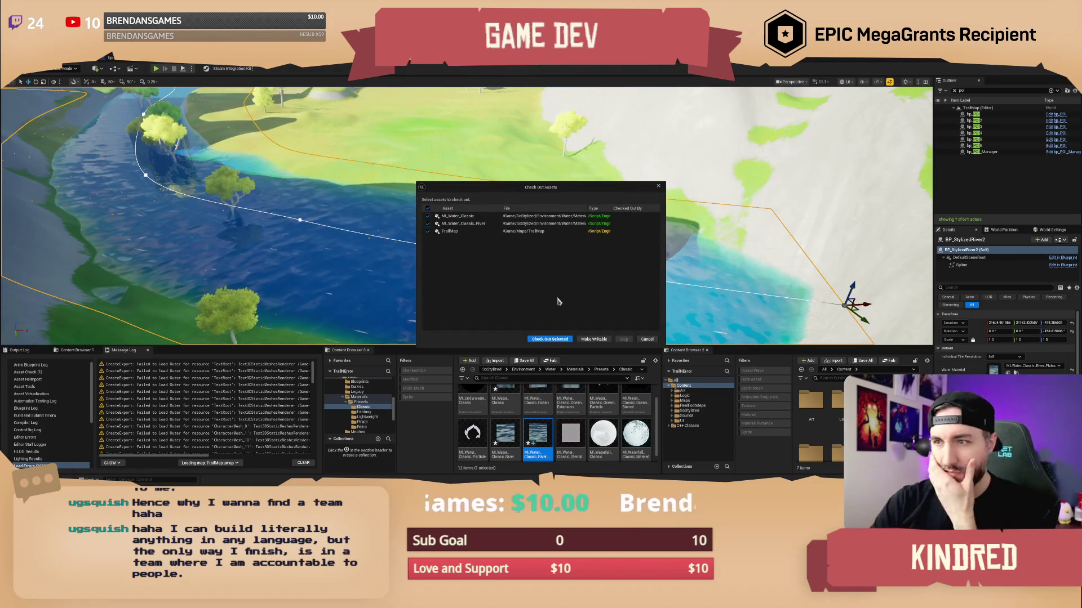
key("Return")
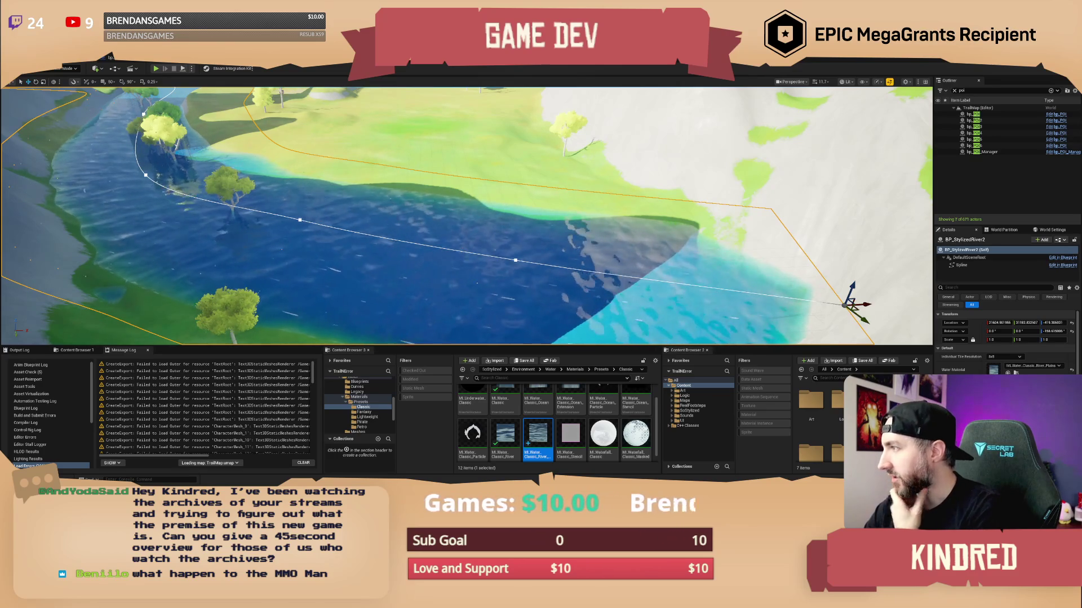
- Pull the view back across the river and fly up along its course
scroll(466, 216, "up", 2)
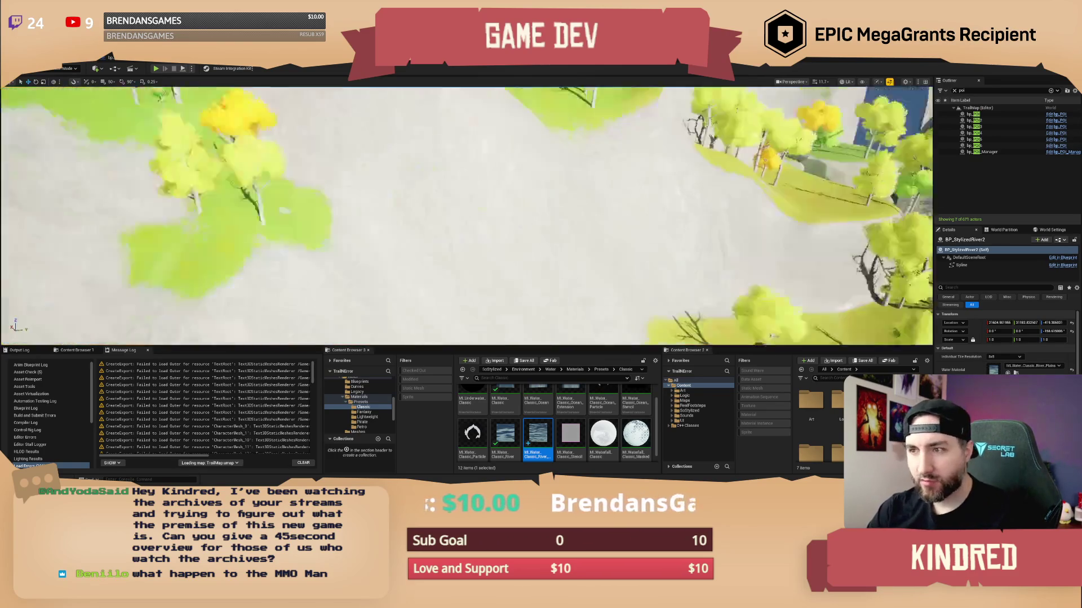
scroll(466, 217, "down", 2)
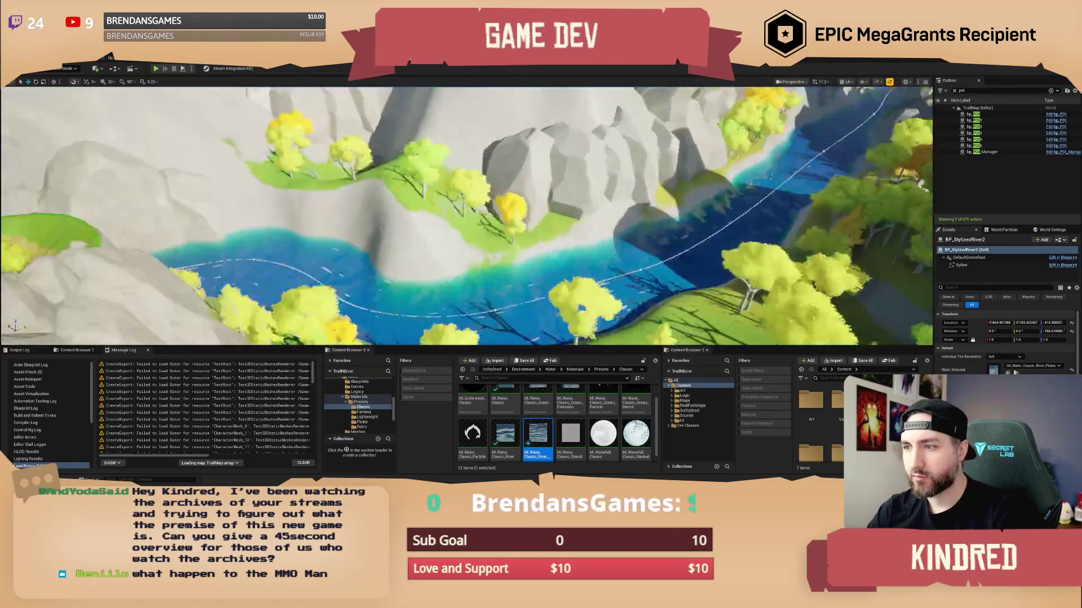
scroll(467, 217, "down", 5)
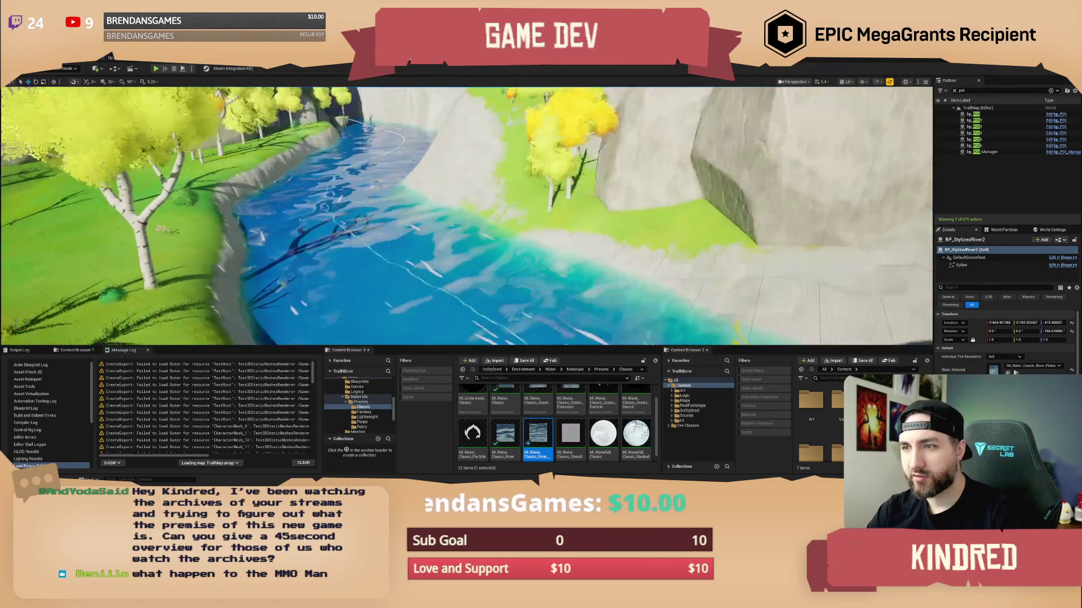
left_click_drag(466, 216, 704, 219)
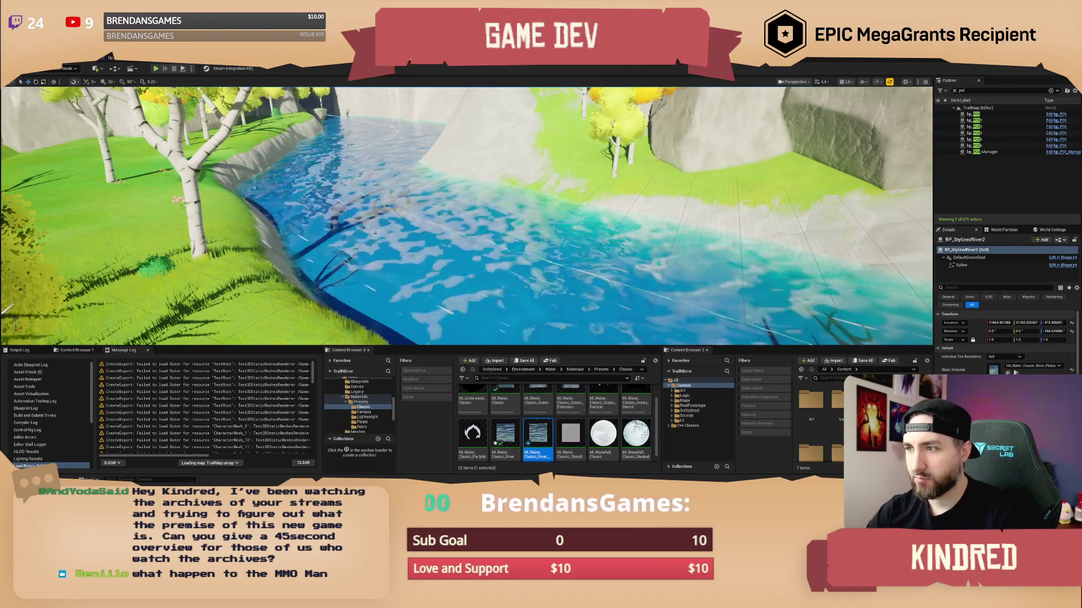
mouse_move(868, 297)
left_mouse_down()
mouse_move(806, 299)
mouse_move(775, 326)
left_mouse_up()
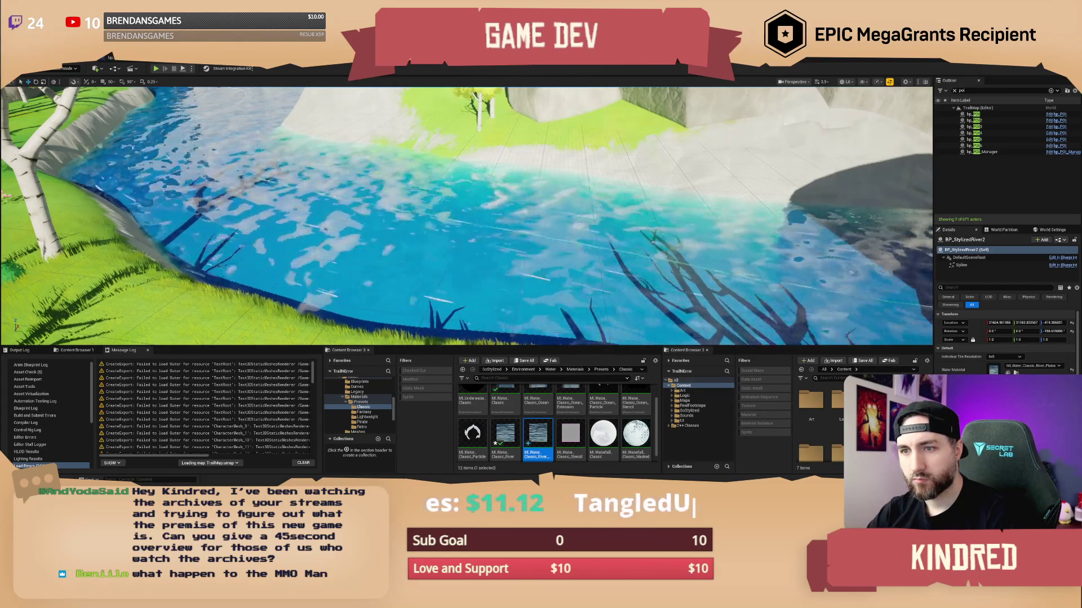
- Fly down near the water, pull back over the banks, then deselect the river
key("s")
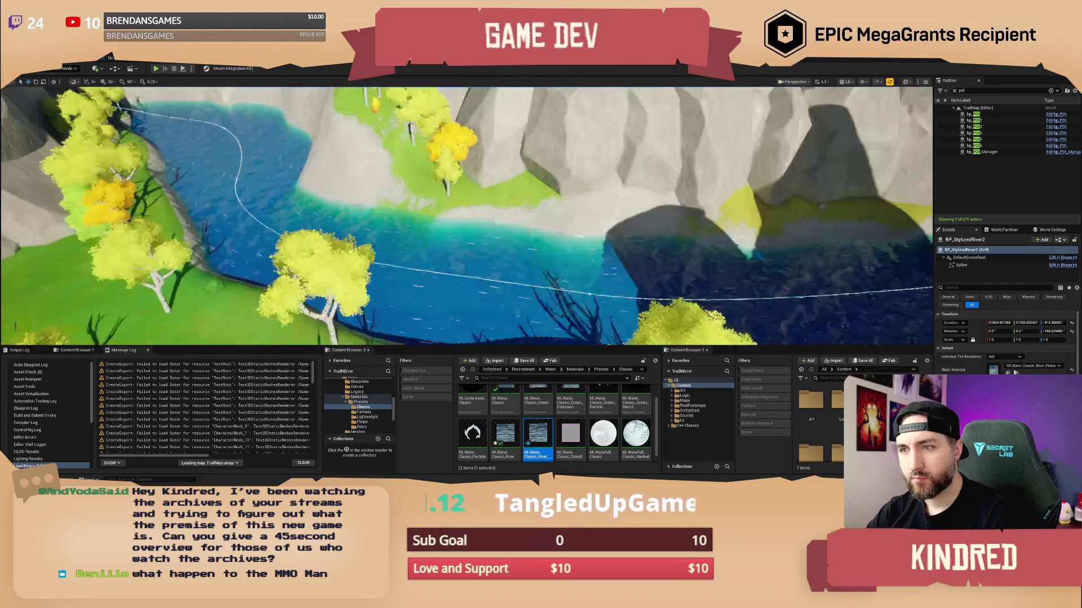
scroll(466, 217, "up", 4)
key("w")
scroll(467, 217, "up", 1)
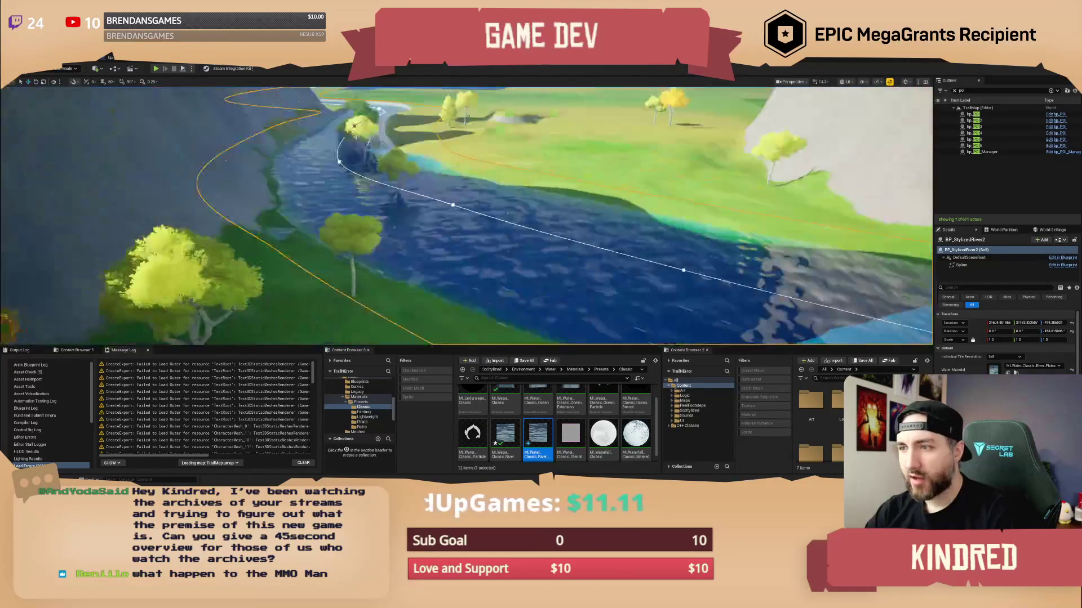
key("s")
scroll(543, 272, "down", 1)
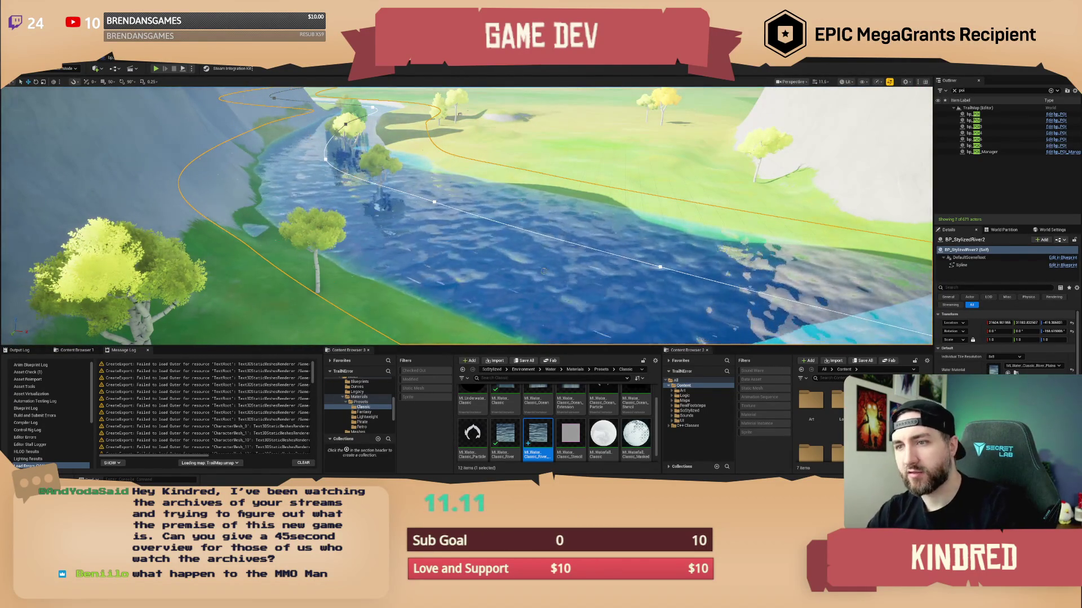
key("e")
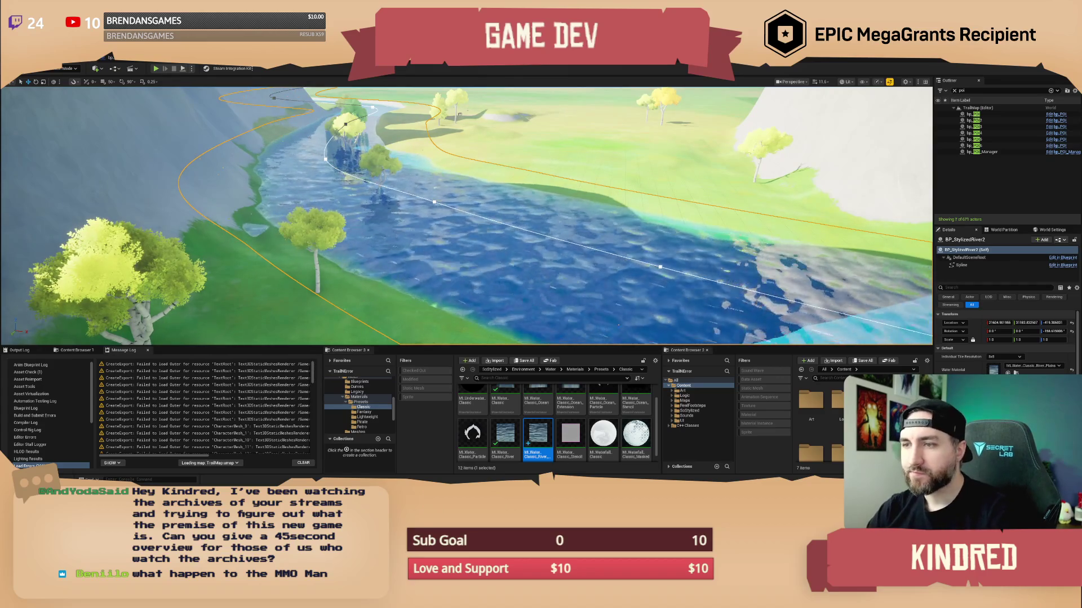
key("Escape")
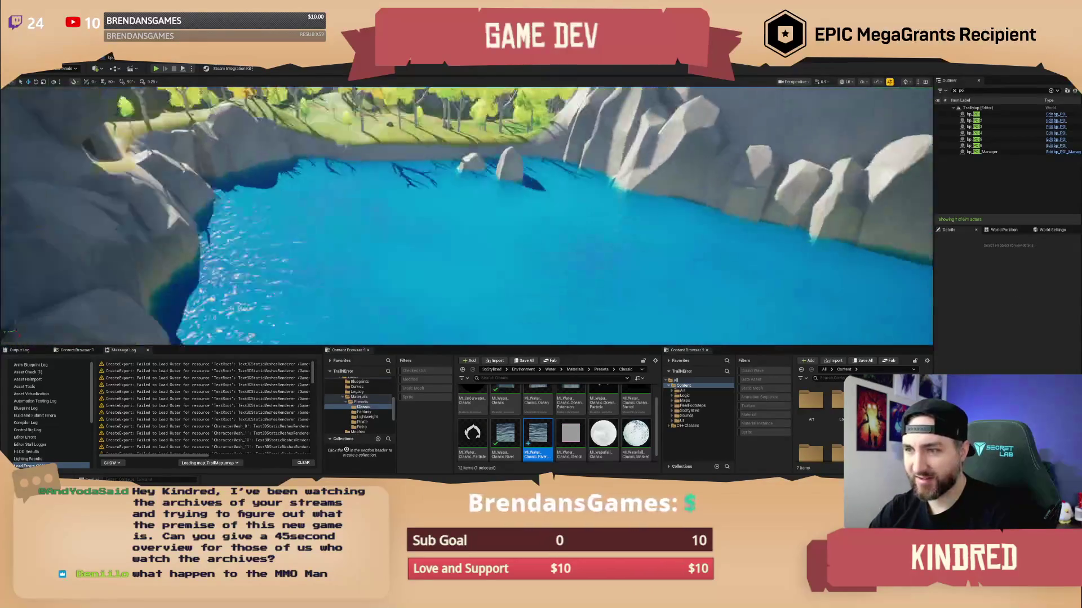
- Fly over the tree-covered hills and river, then enter Landscape mode with Shift+2
left_click_drag(468, 225, 693, 226)
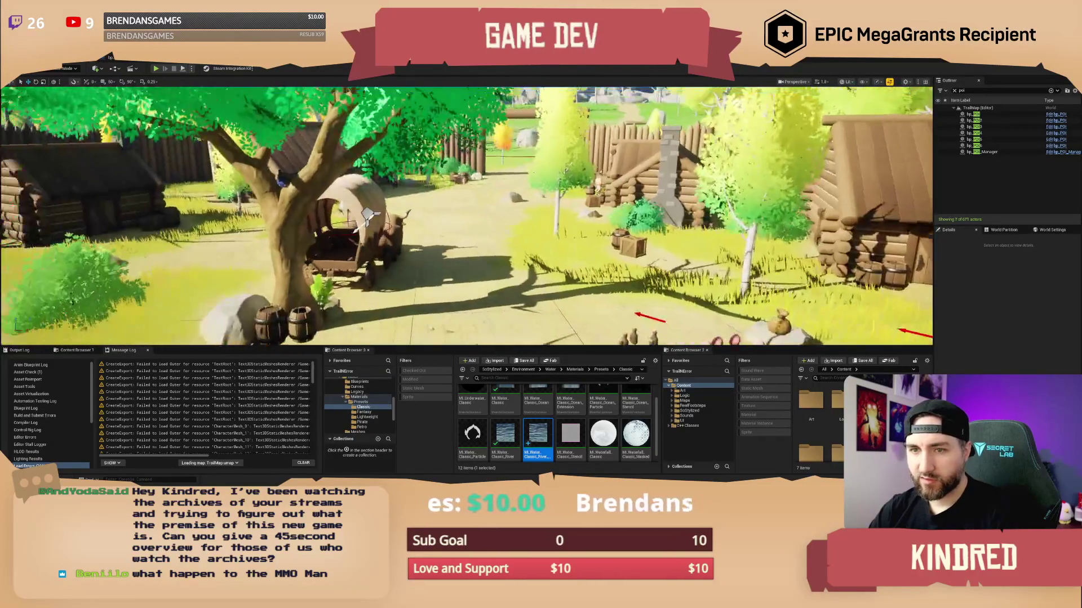
key("d")
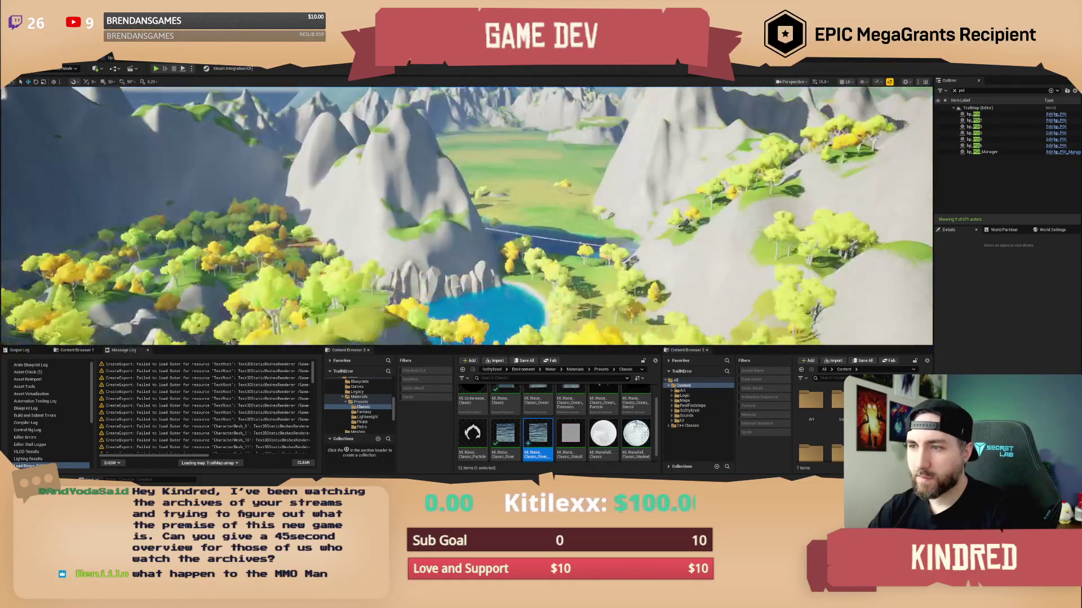
scroll(466, 216, "up", 2)
key("w")
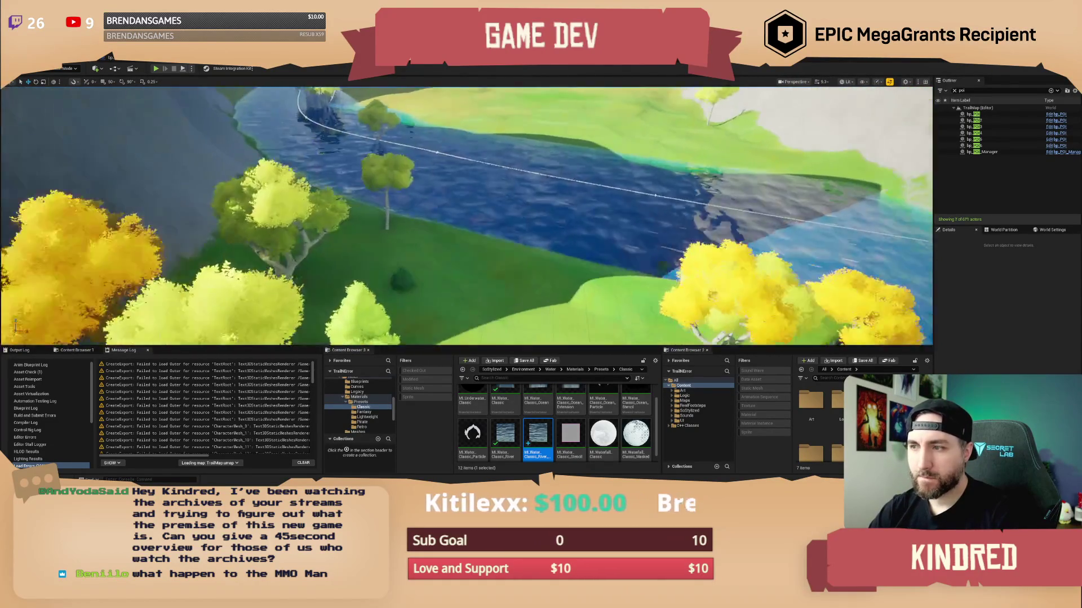
mouse_move(714, 248)
left_mouse_down()
mouse_move(714, 237)
mouse_move(714, 248)
left_mouse_up()
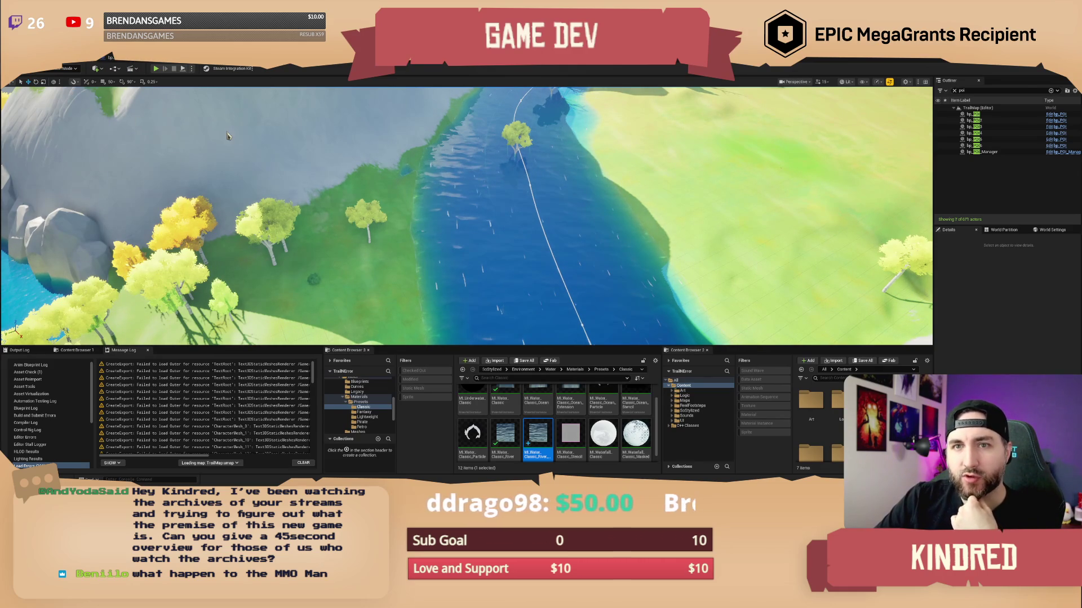
key("shift+2")
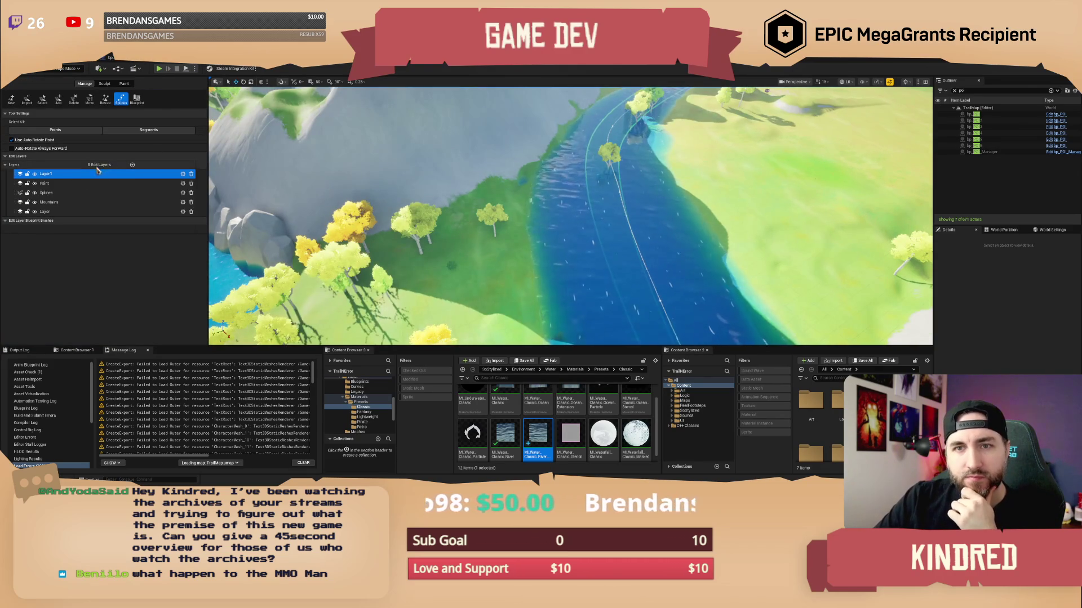
- Rename edit layer Layer1 to SplineTweaks and move it below Paint
double_click(49, 174)
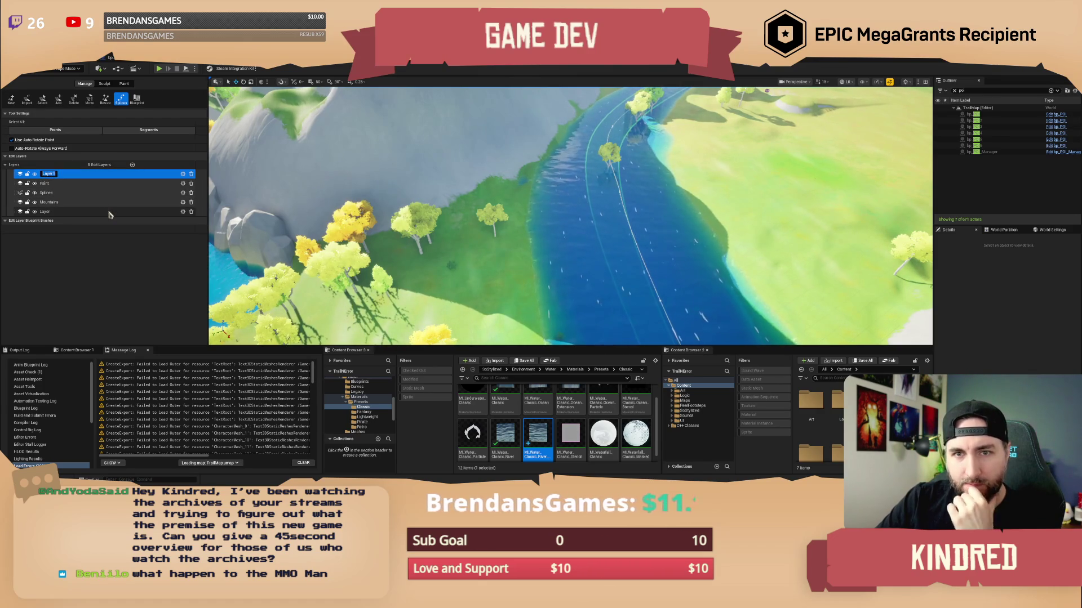
type("SplineMo")
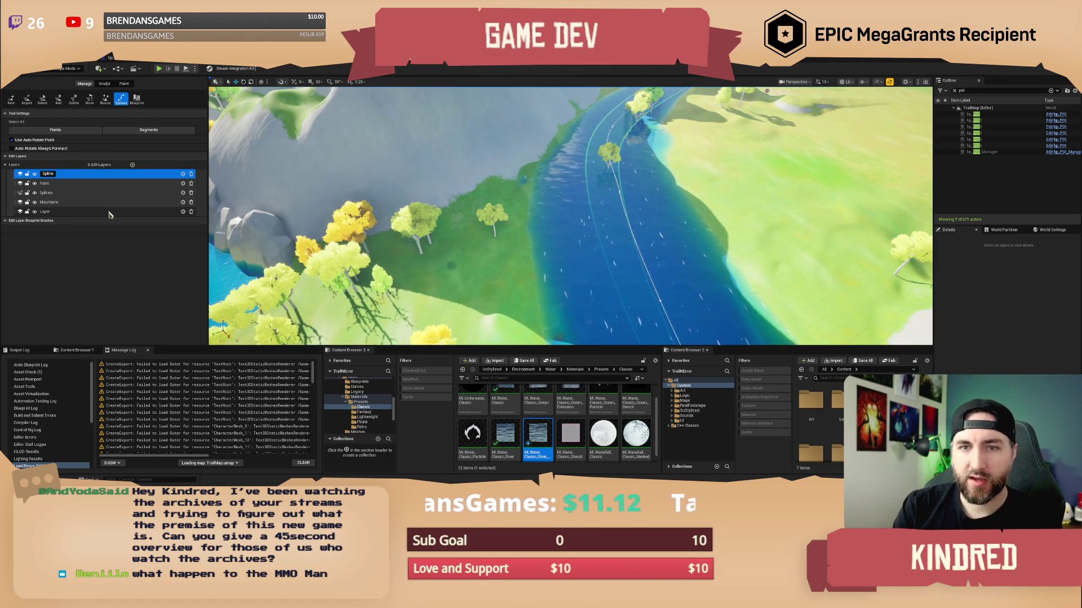
key("BackSpace")
key("BackSpace")
type("Tweaks")
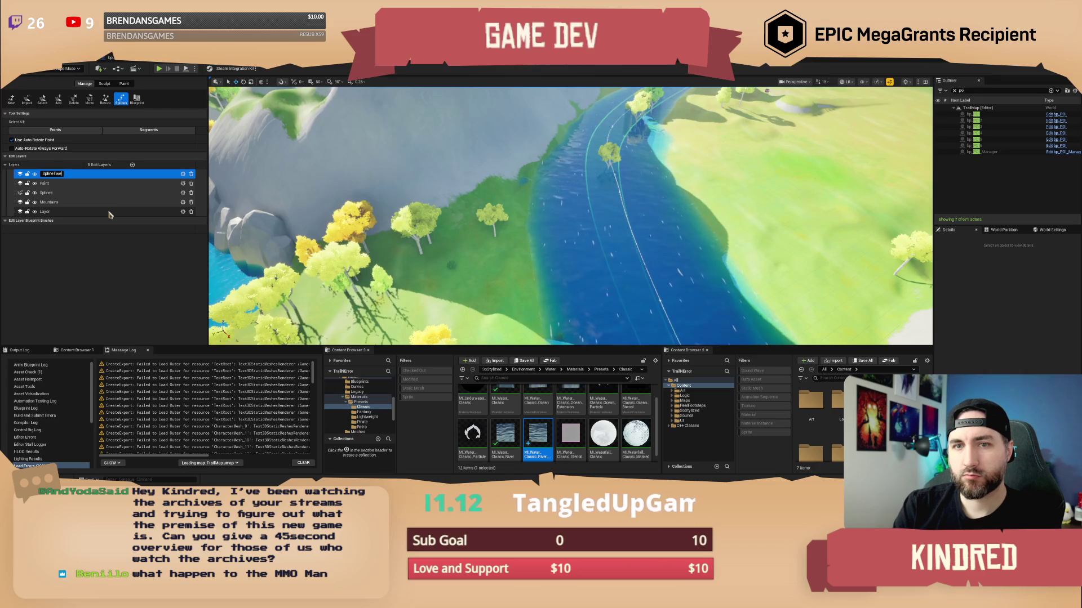
key("Return")
left_click_drag(79, 174, 78, 182)
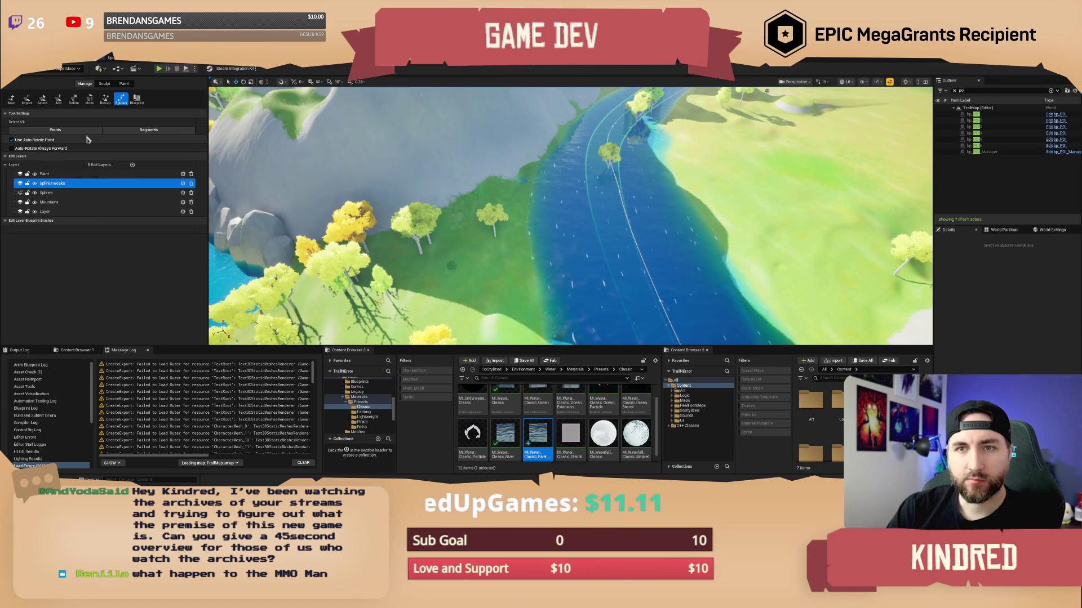
- Bring up the Sculpt tools and fly forward along the river toward the trees and bank
left_click(105, 85)
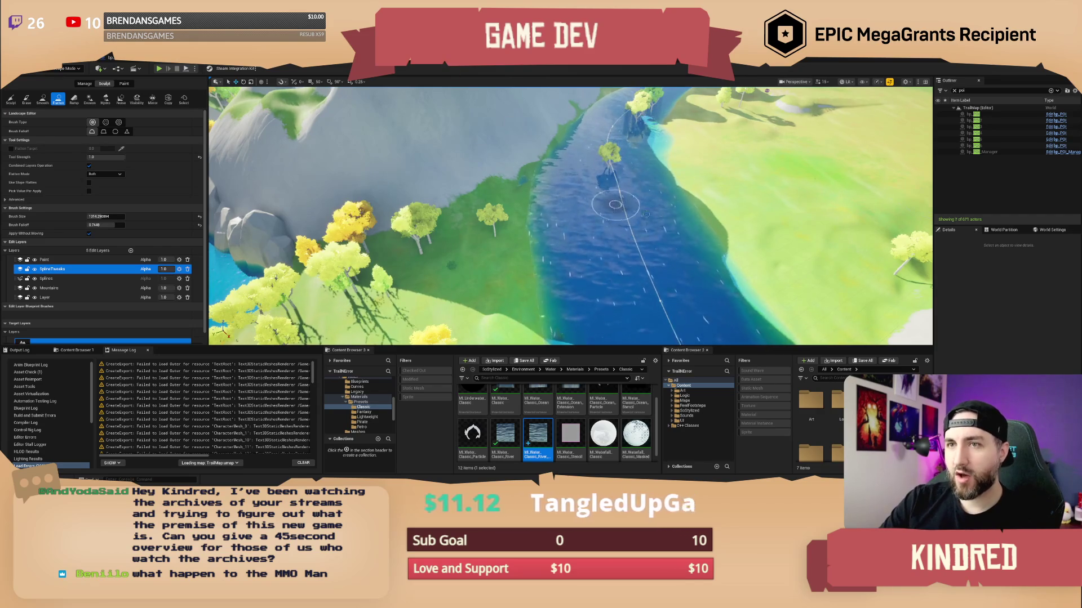
scroll(648, 216, "up", 6)
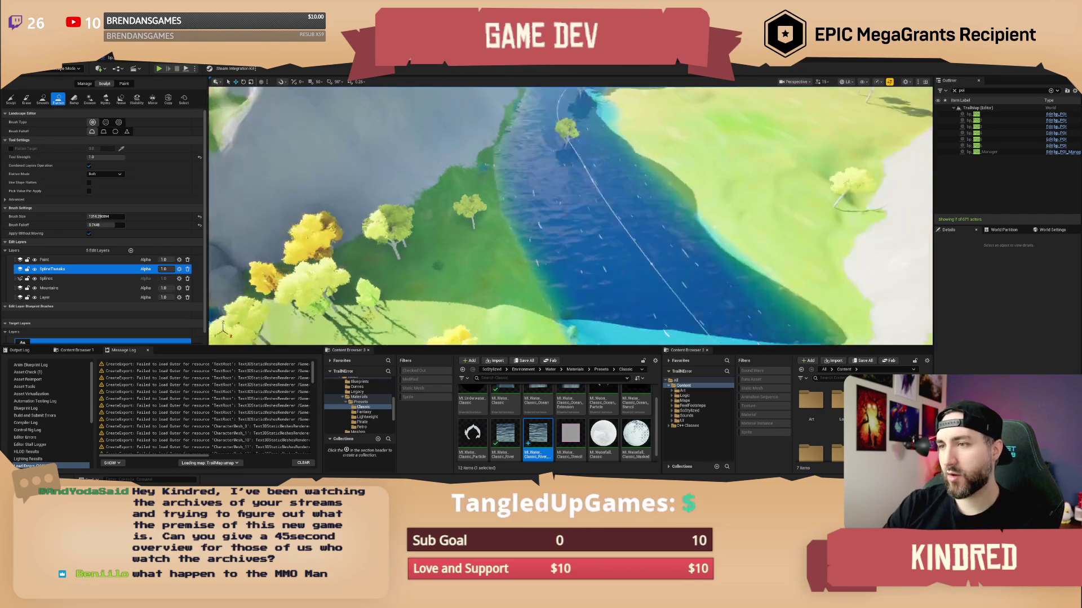
scroll(570, 216, "down", 6)
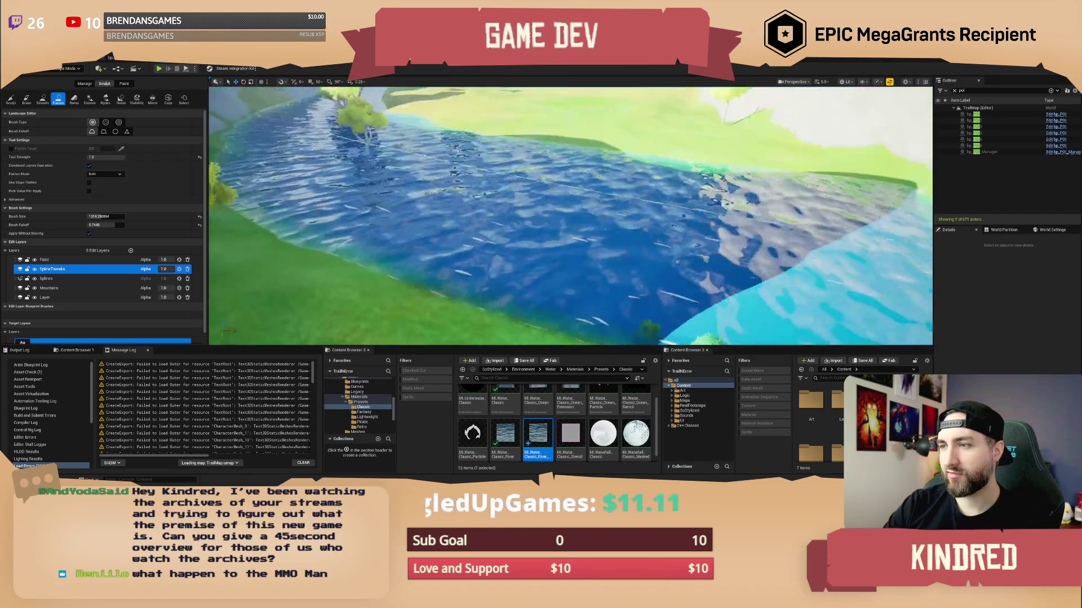
left_click_drag(612, 222, 634, 223)
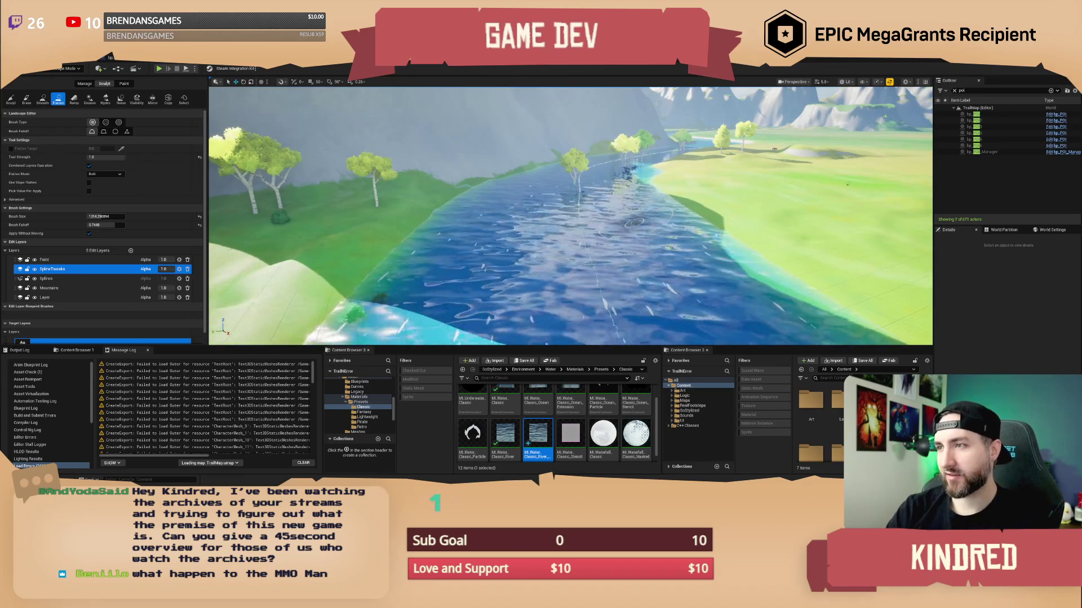
mouse_move(544, 157)
left_mouse_down()
mouse_move(561, 136)
mouse_move(553, 133)
left_mouse_up()
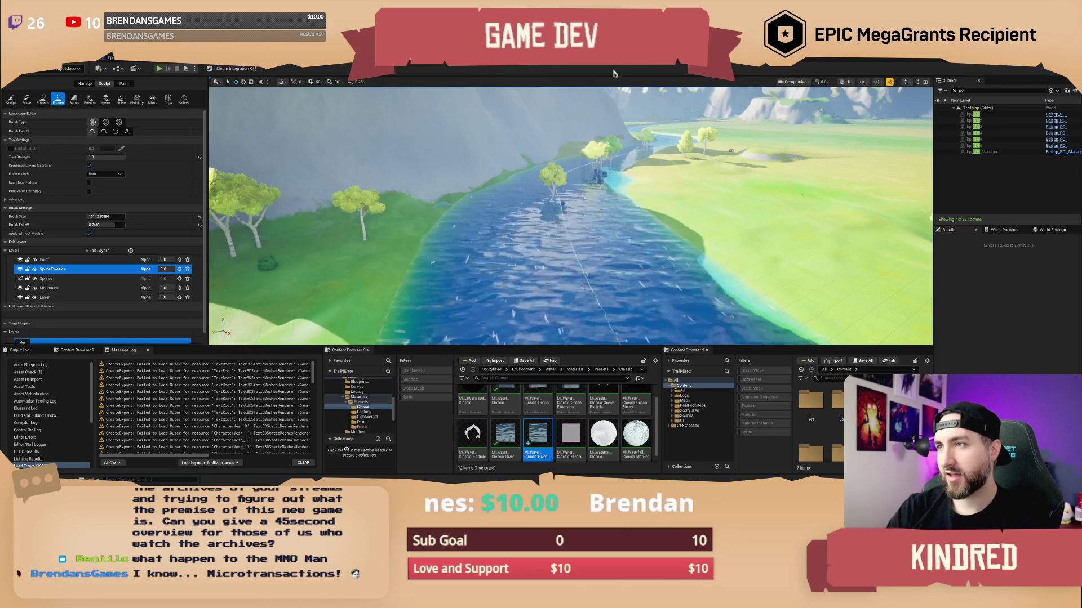
mouse_move(624, 196)
left_mouse_down()
mouse_move(825, 124)
mouse_move(836, 135)
mouse_move(664, 238)
left_mouse_up()
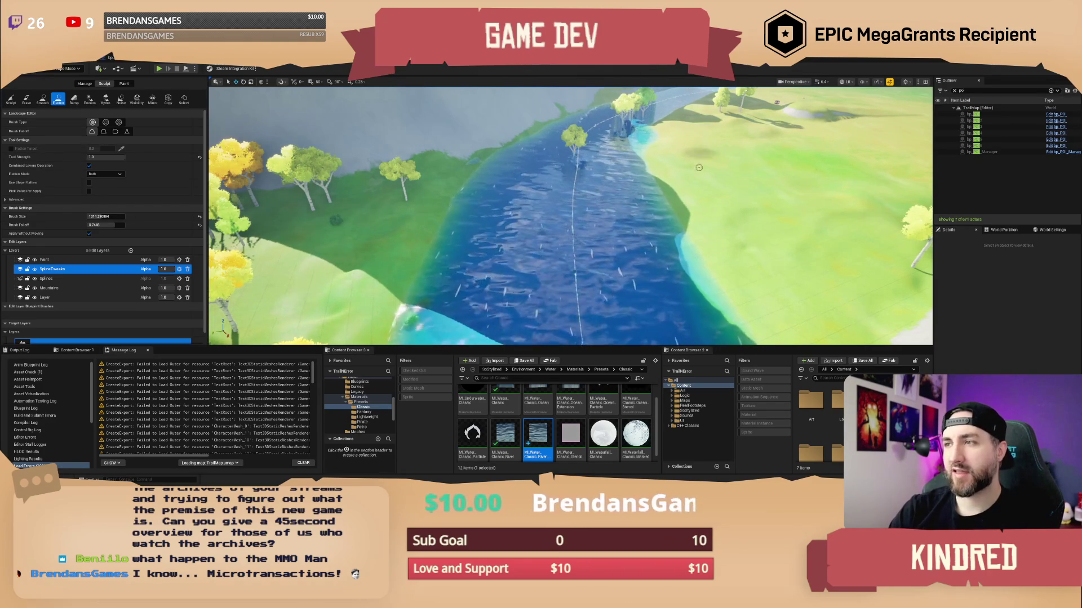
- Look across the river at the mountain and switch the Sculpt tool from Flatten to Smooth
mouse_move(695, 191)
left_mouse_down()
mouse_move(533, 199)
mouse_move(527, 169)
mouse_move(544, 162)
mouse_move(558, 256)
left_mouse_up()
key("ctrl+Left")
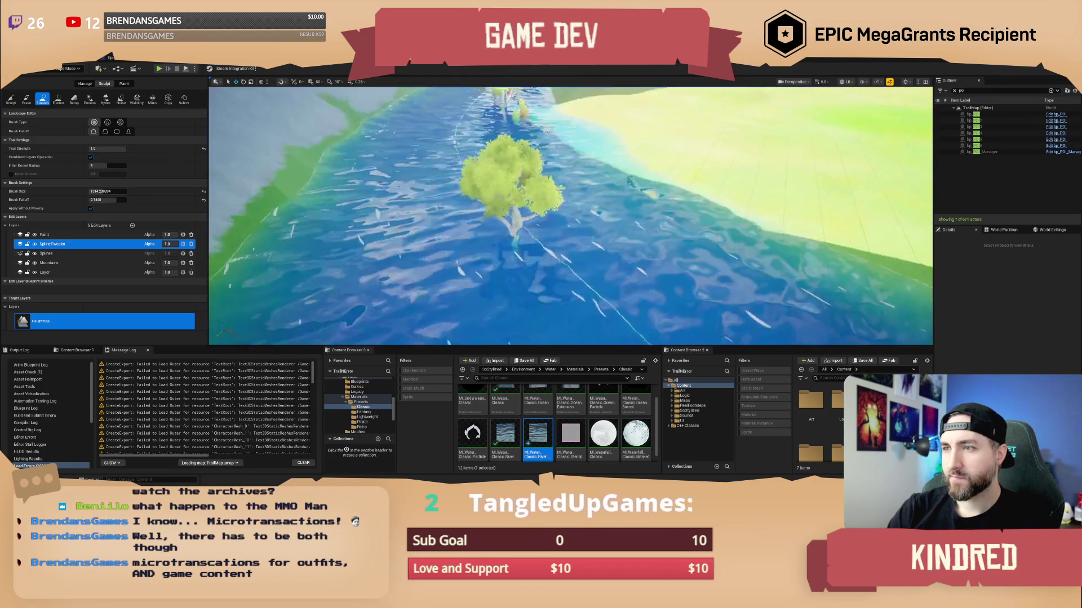
left_click(68, 68)
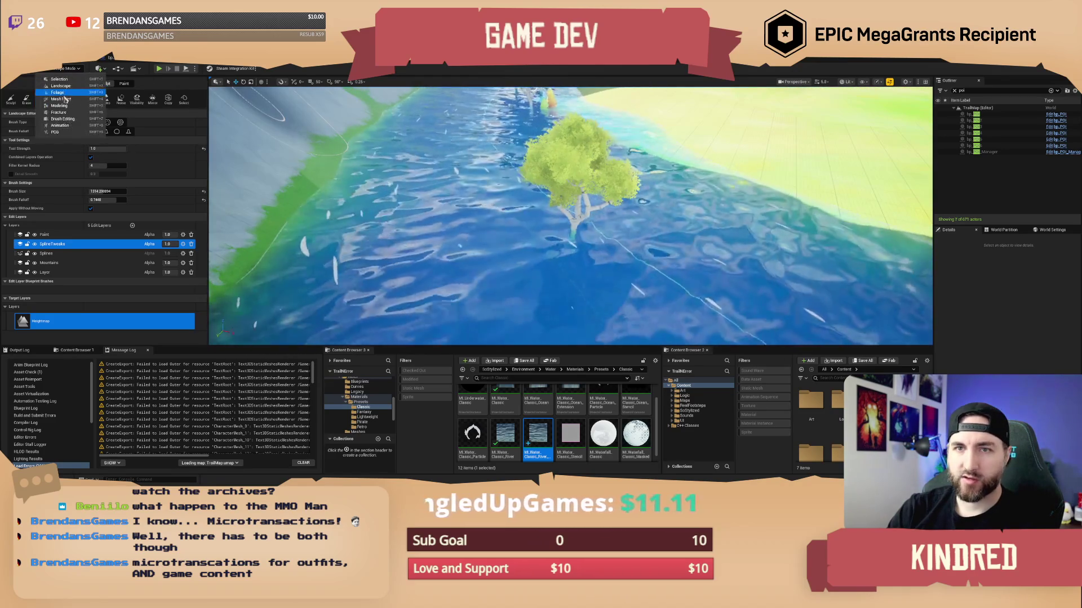
left_click(56, 92)
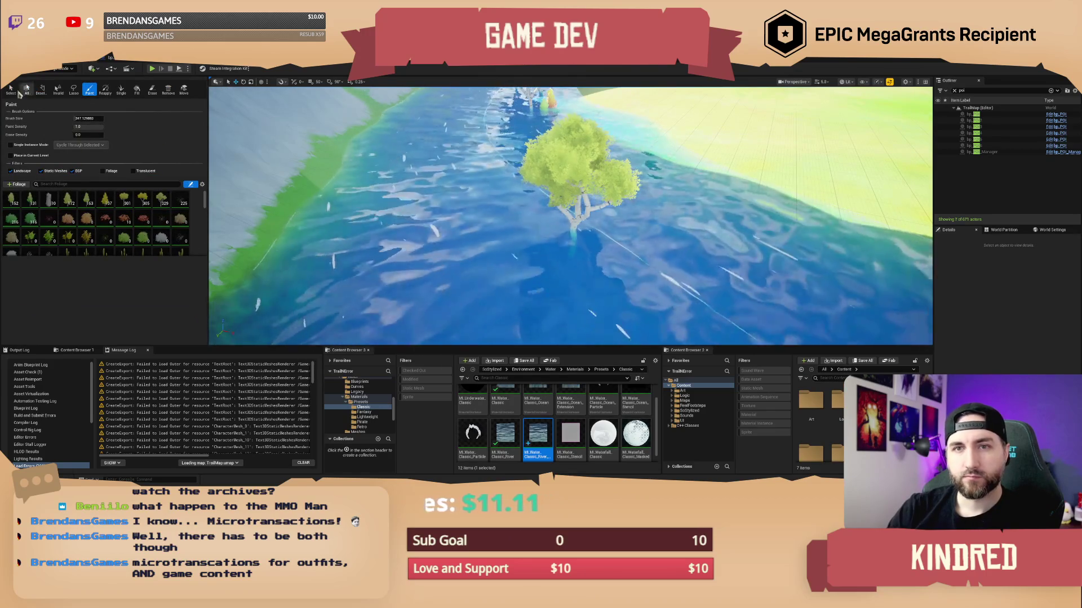
left_click(11, 89)
key("w")
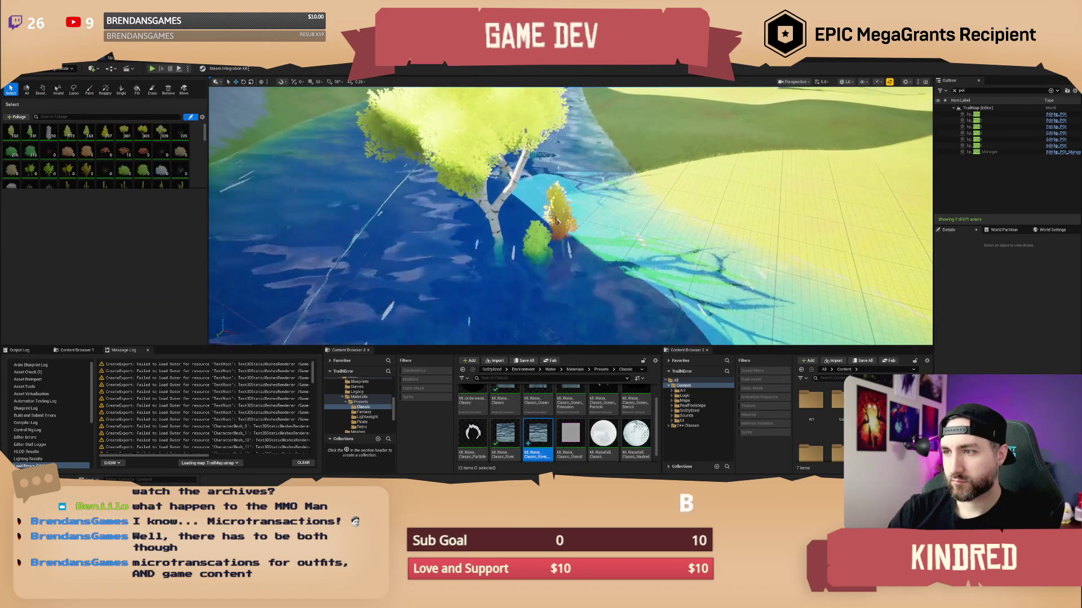
key("w")
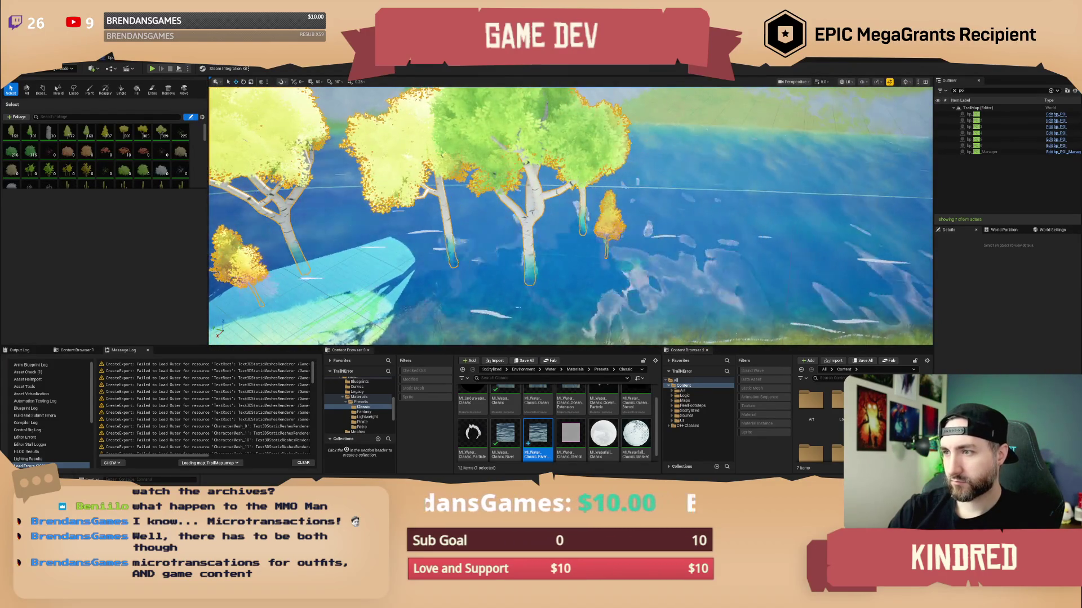
key("w")
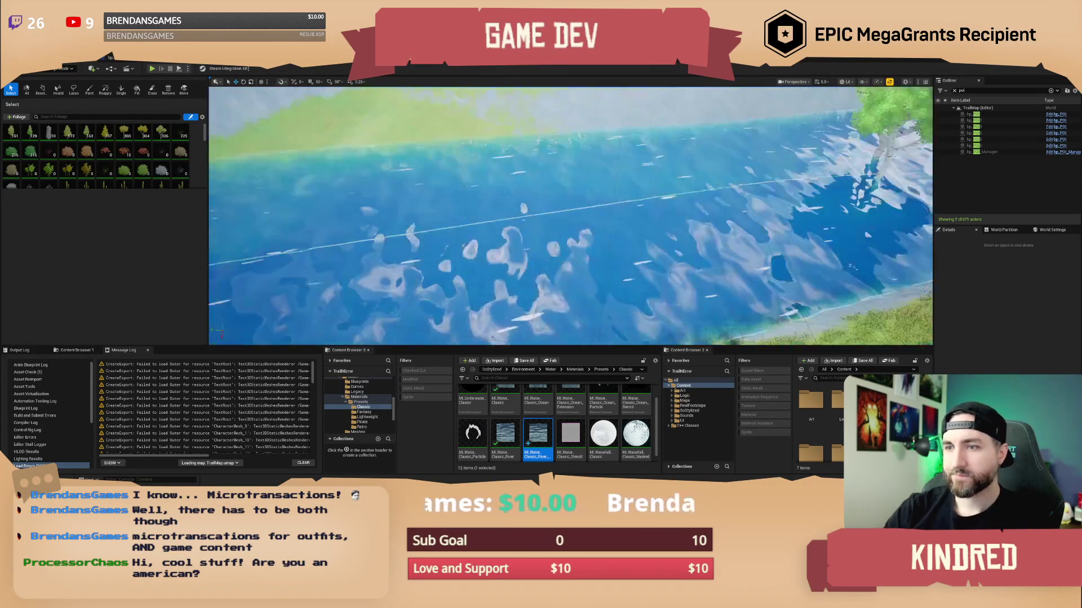
key("w")
scroll(570, 216, "down", 1)
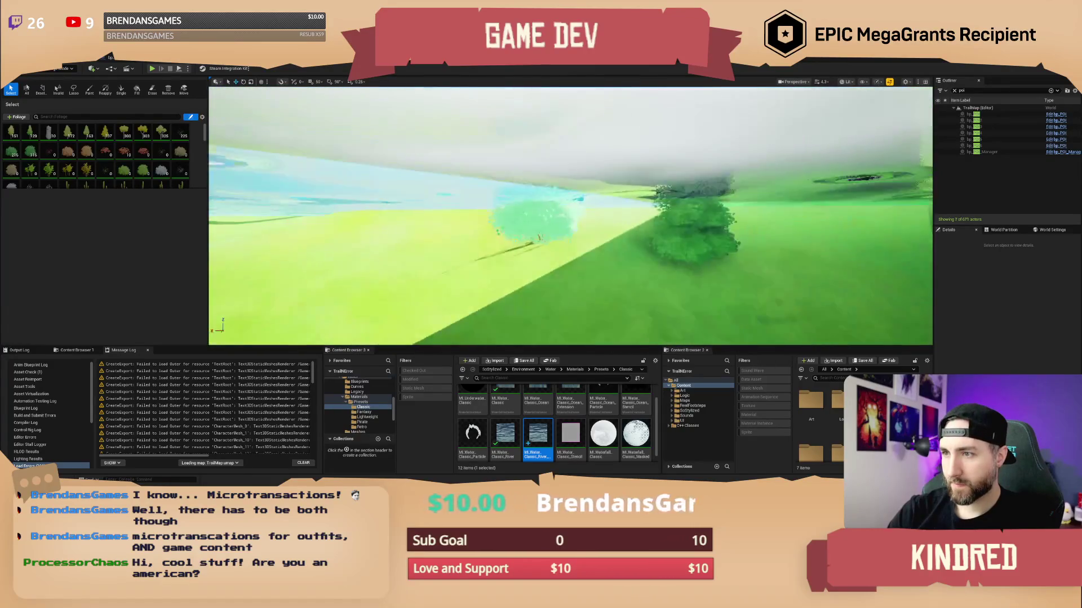
key("w")
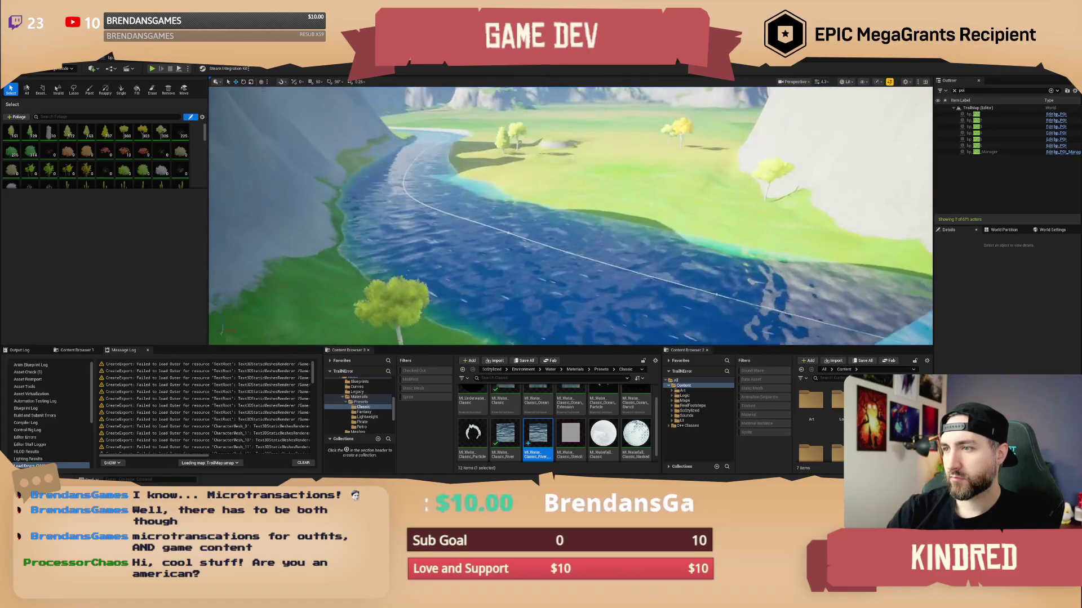
key("a")
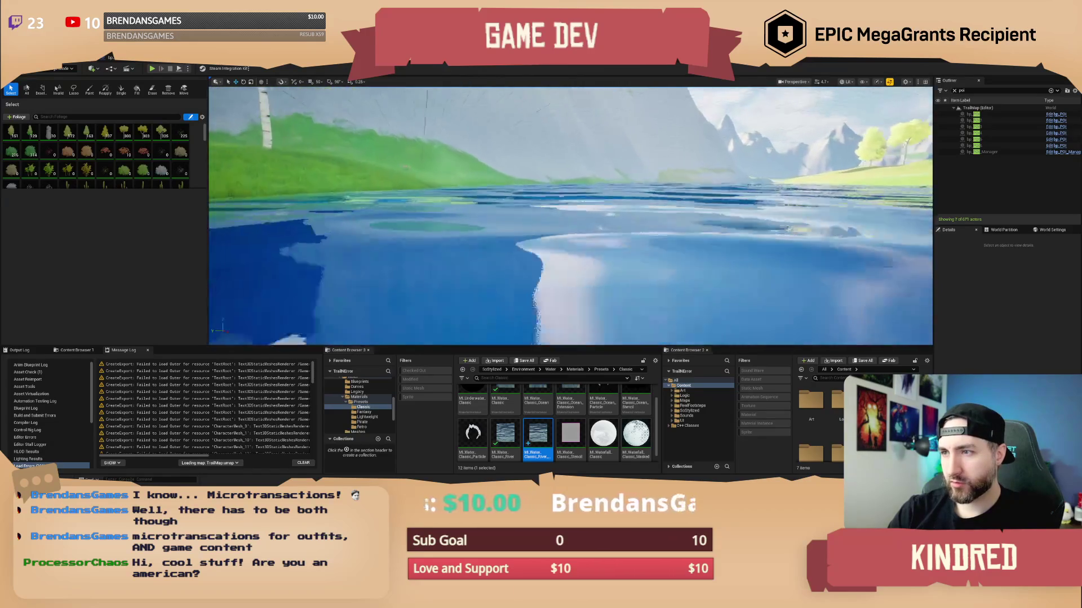
key("e")
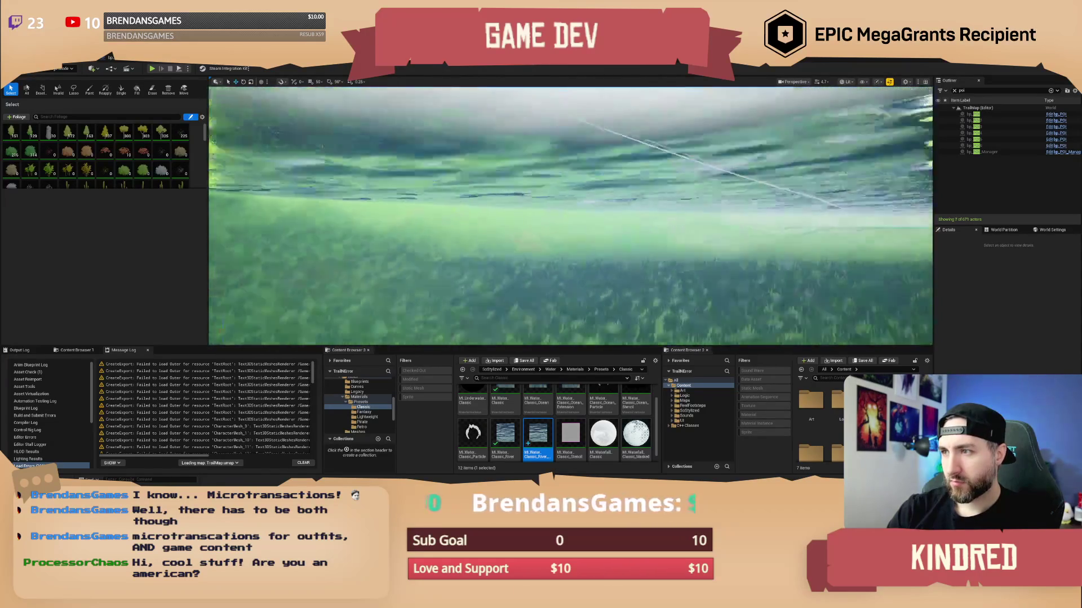
key("e")
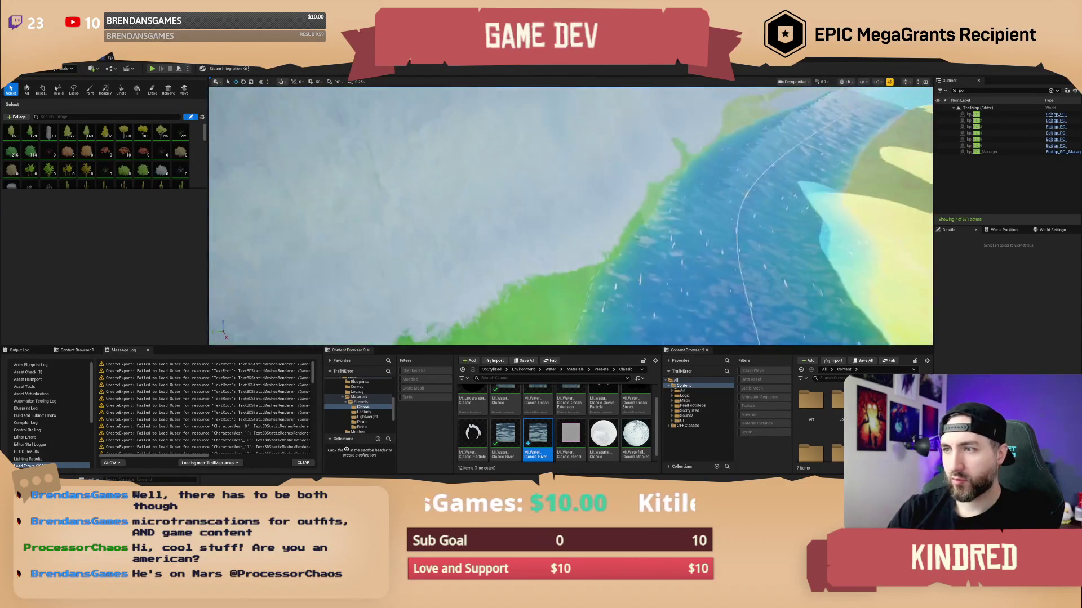
left_click(64, 68)
left_click(60, 85)
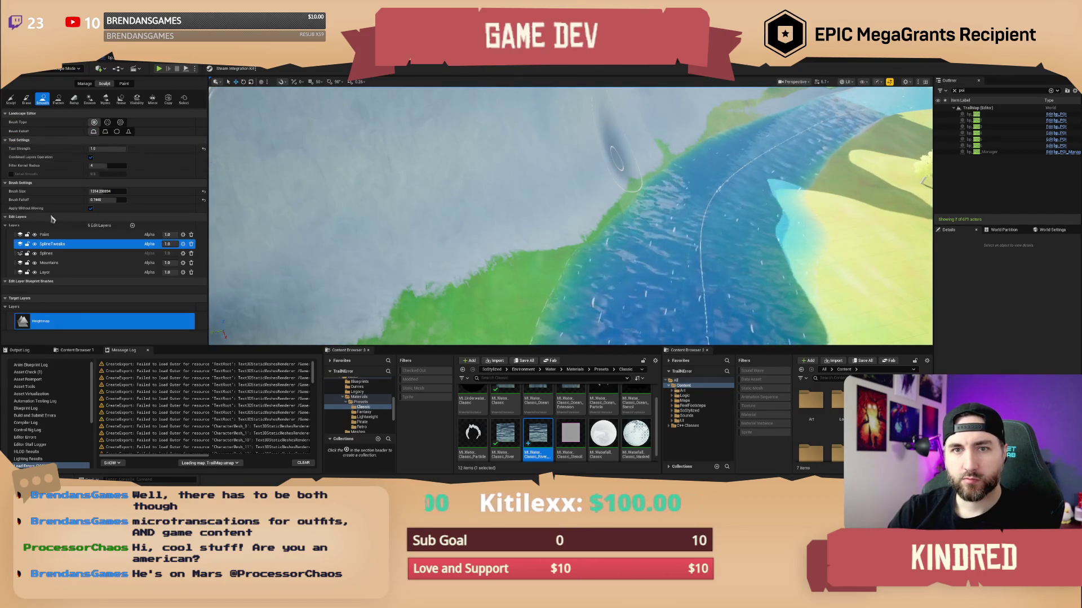
- Flatten the cliff base, then smooth the grass-cliff edge with brush falloff 0.9376
left_click(58, 100)
scroll(550, 261, "down", 5)
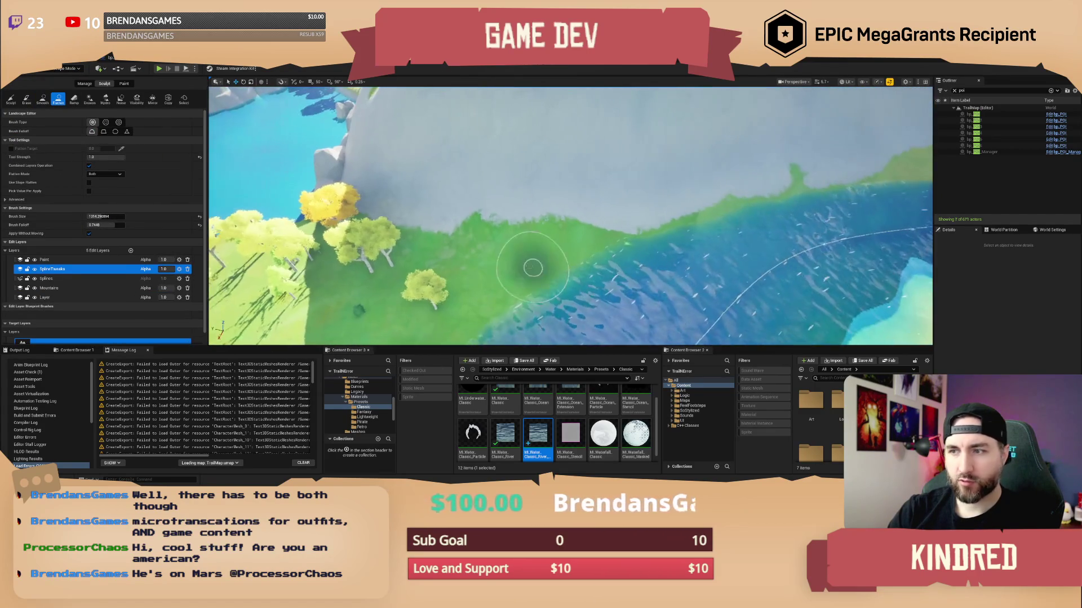
left_click_drag(498, 255, 586, 237)
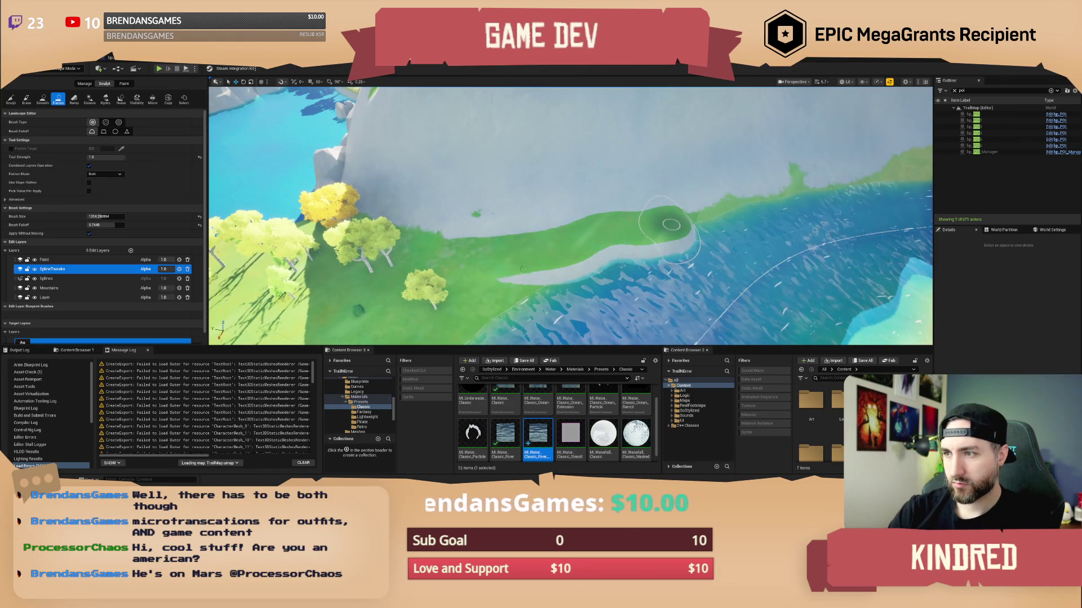
left_click(42, 99)
left_click(107, 191)
mouse_move(107, 199)
left_mouse_down()
mouse_move(127, 200)
mouse_move(110, 200)
left_mouse_up()
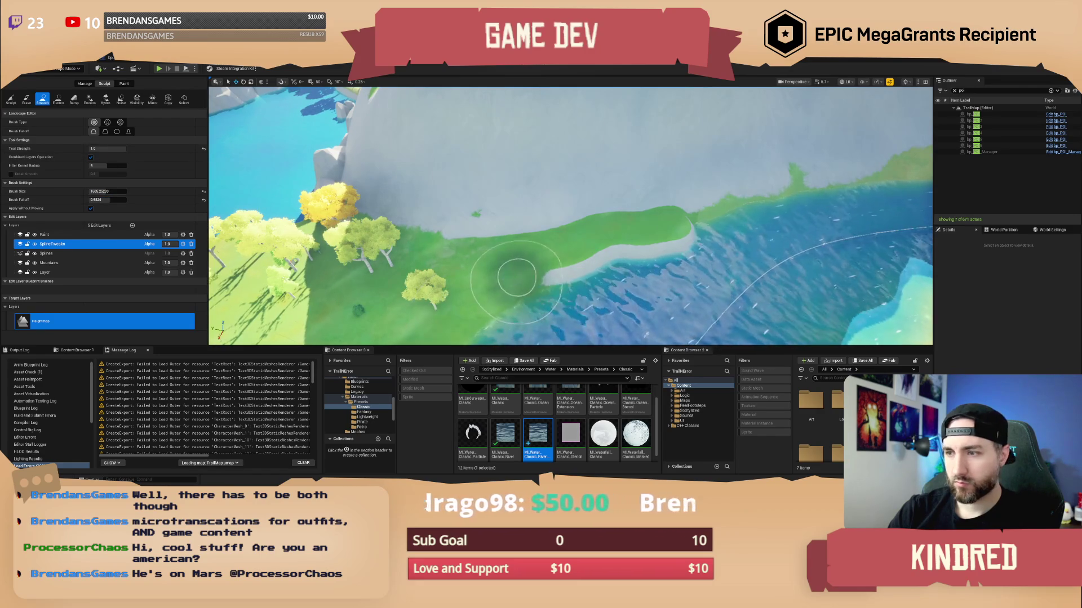
mouse_move(676, 231)
left_mouse_down()
mouse_move(685, 175)
mouse_move(526, 197)
mouse_move(459, 219)
mouse_move(694, 201)
left_mouse_up()
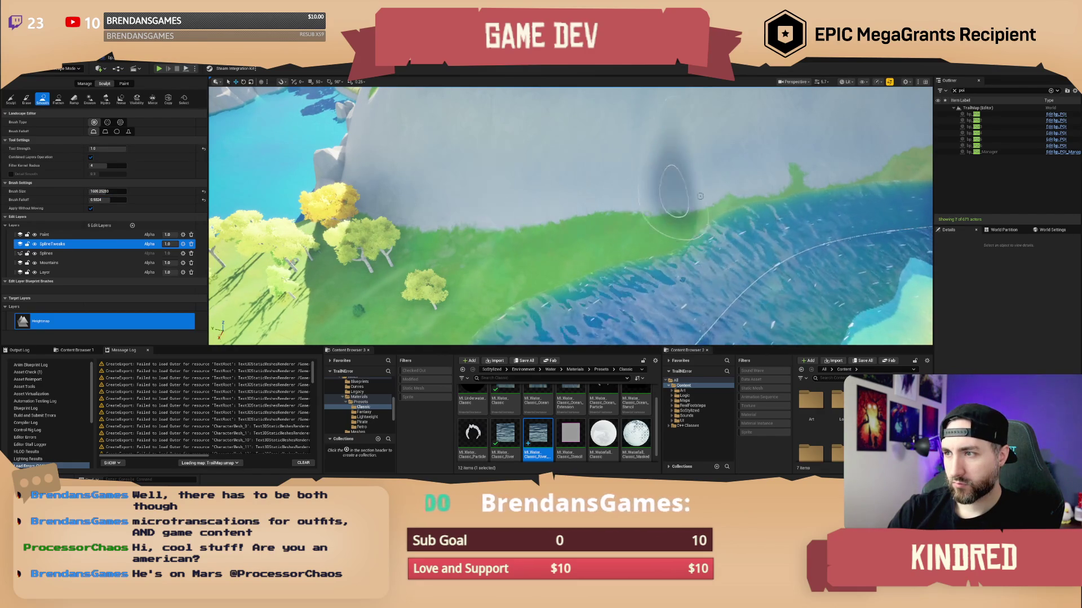
- Fly the camera over the grassland and select the Splines edit layer
scroll(694, 201, "up", 5)
scroll(570, 216, "up", 5)
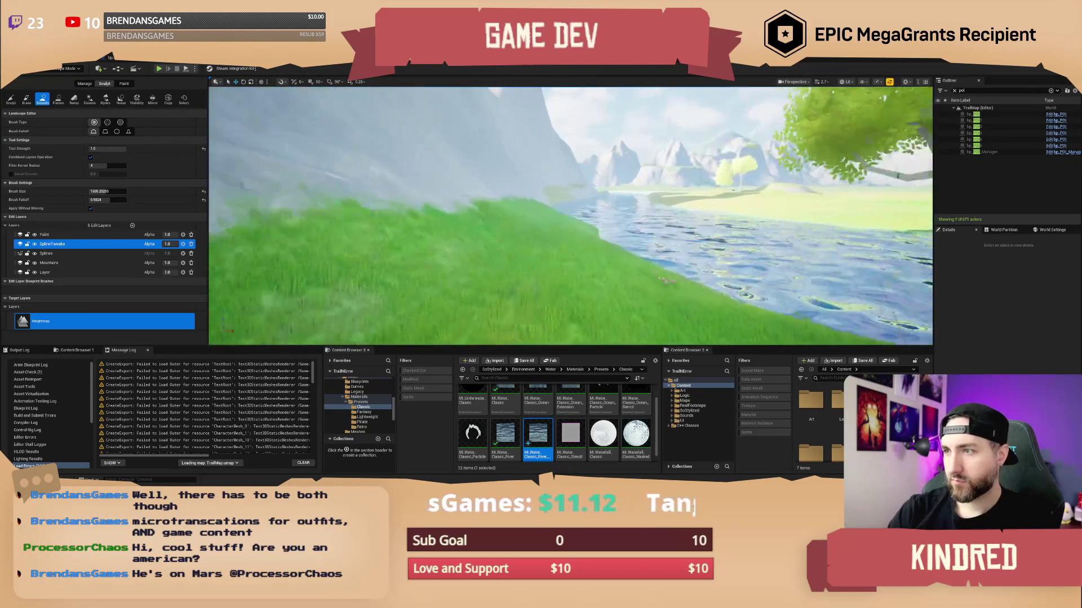
scroll(557, 222, "up", 5)
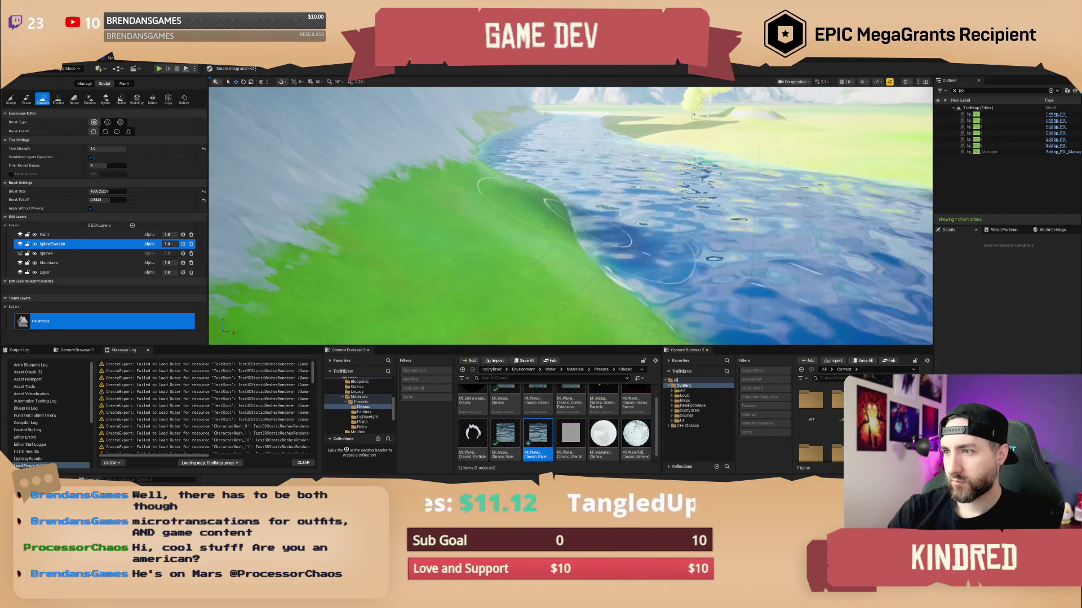
scroll(563, 225, "up", 3)
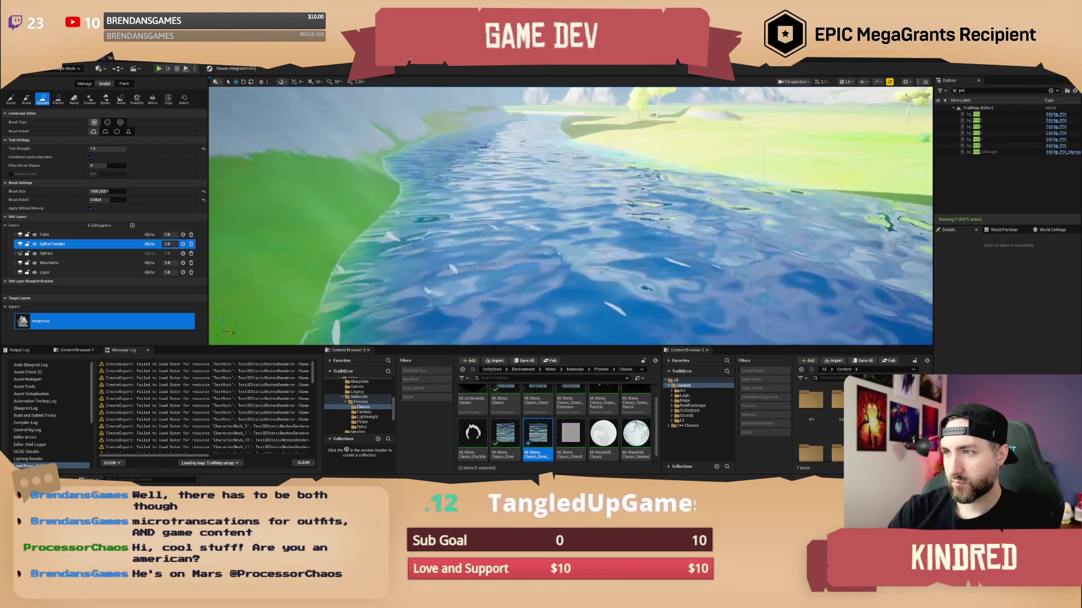
scroll(571, 215, "up", 4)
key("w")
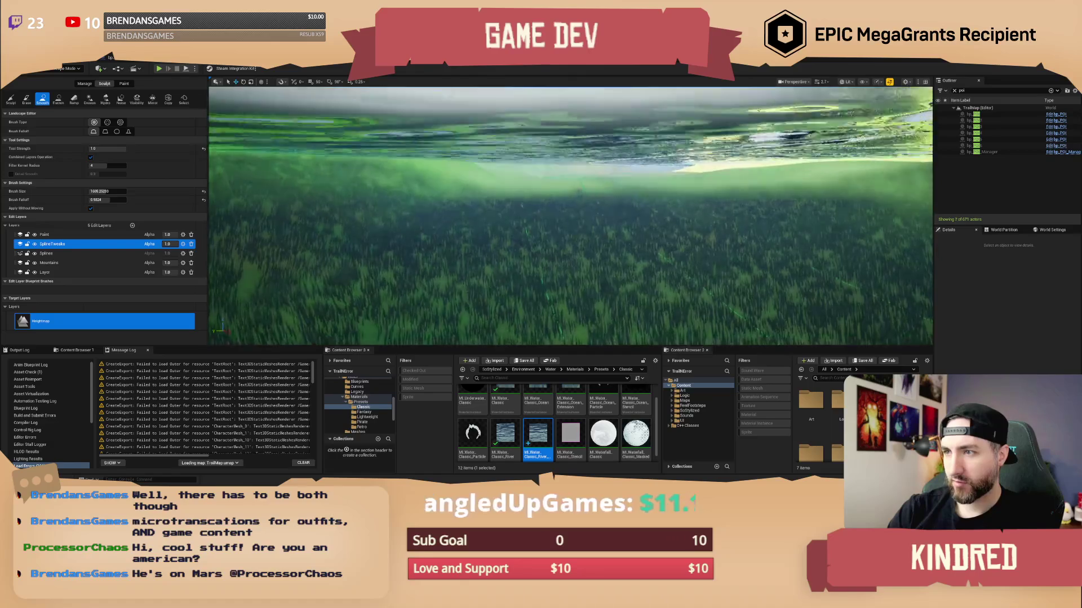
key("w")
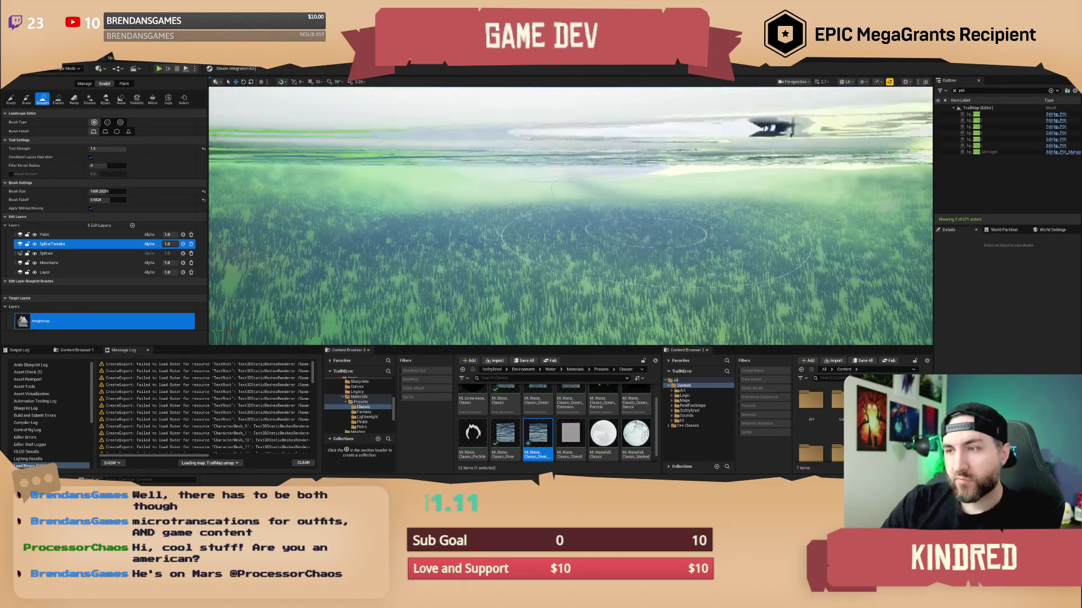
key("w")
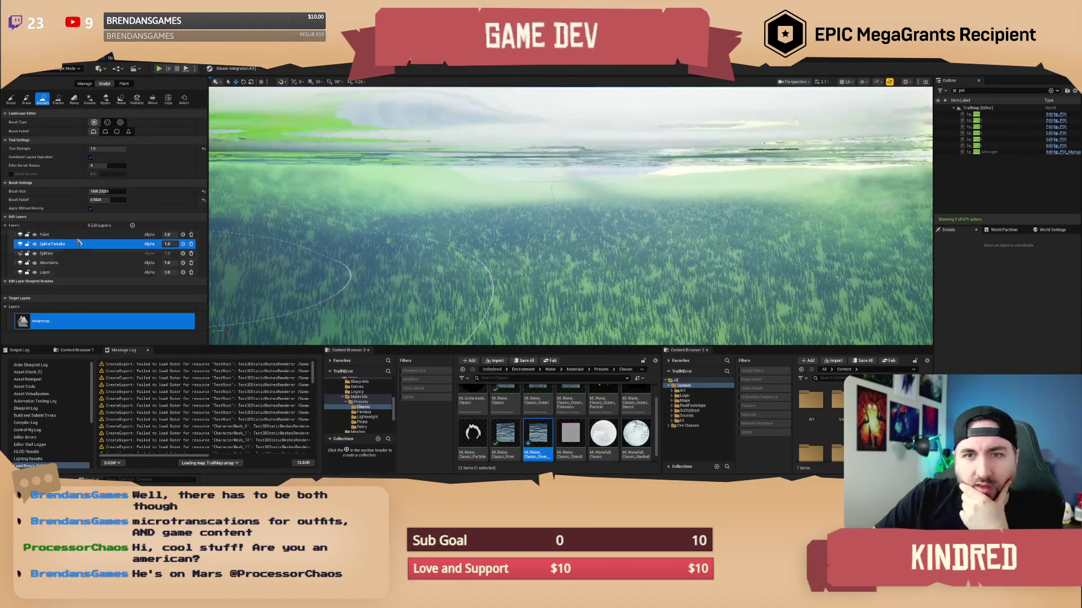
left_click(59, 254)
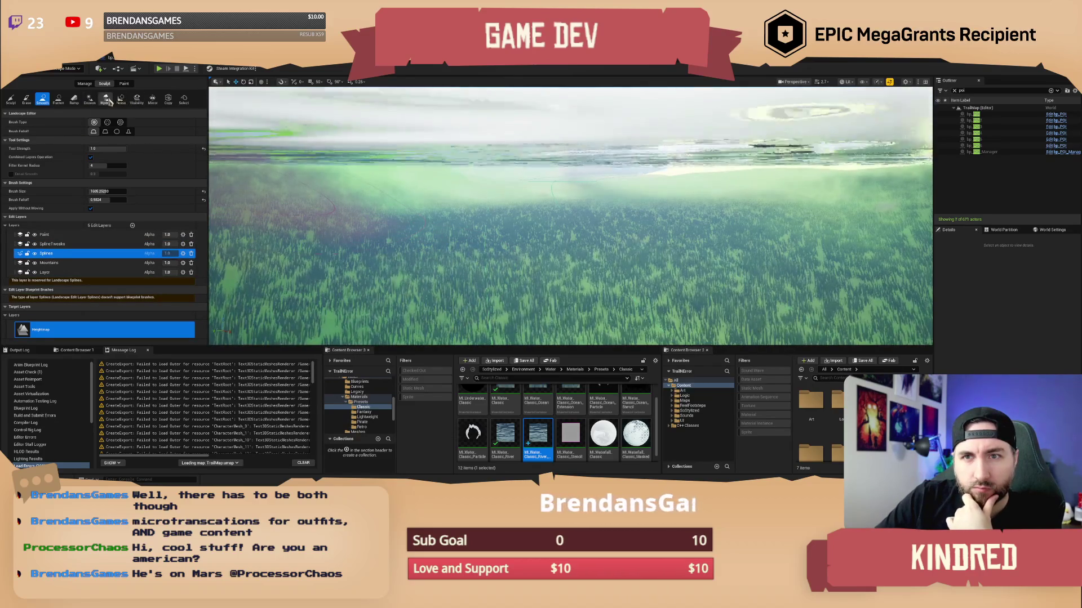
- Select a river spline control point and drag it to reshape the path
left_click(85, 84)
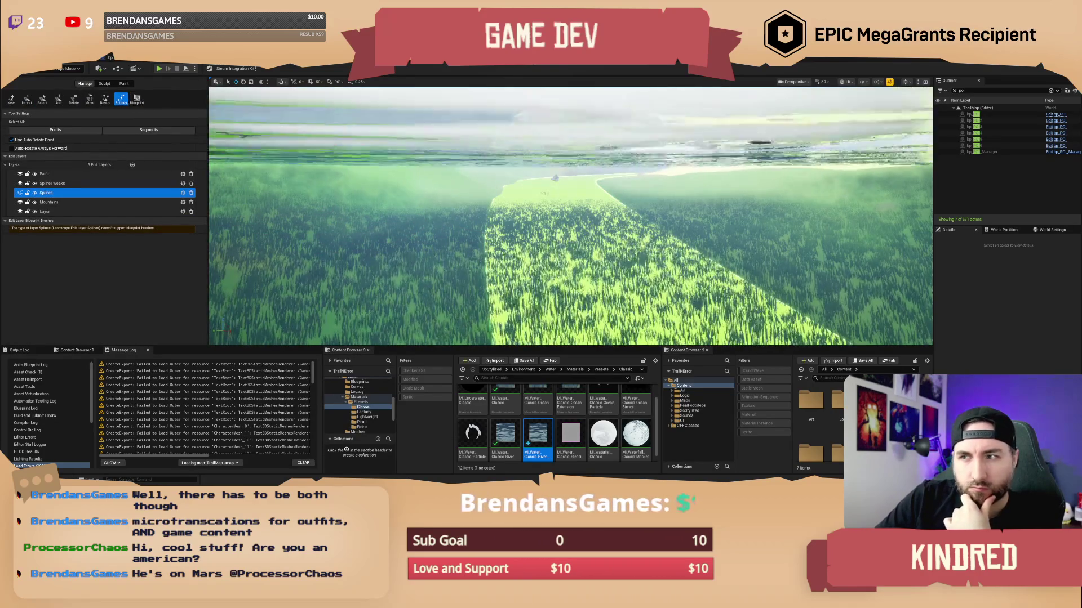
left_click(557, 179)
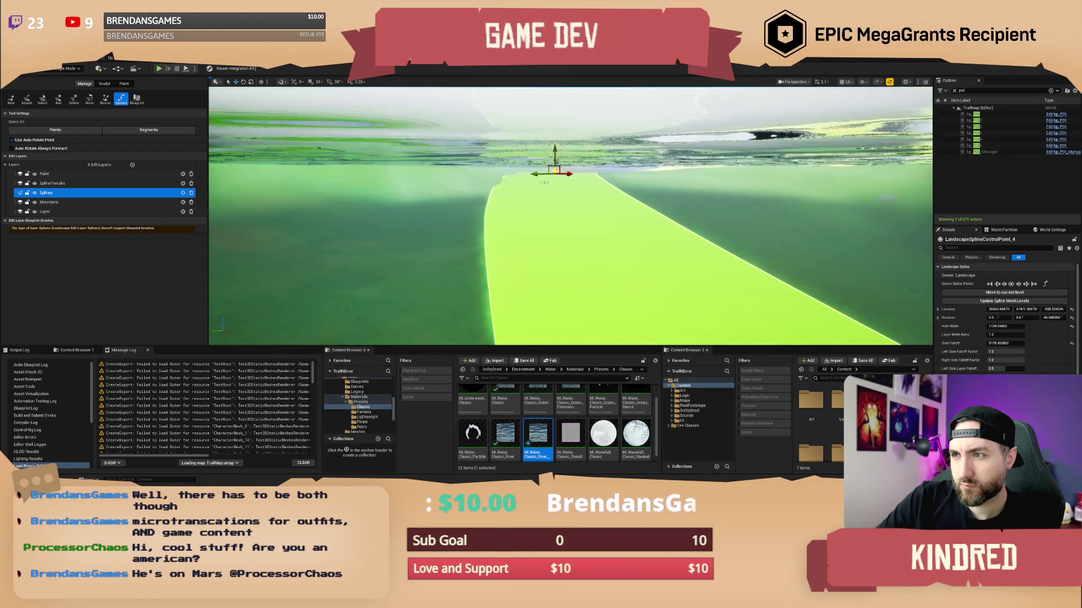
scroll(570, 216, "up", 1)
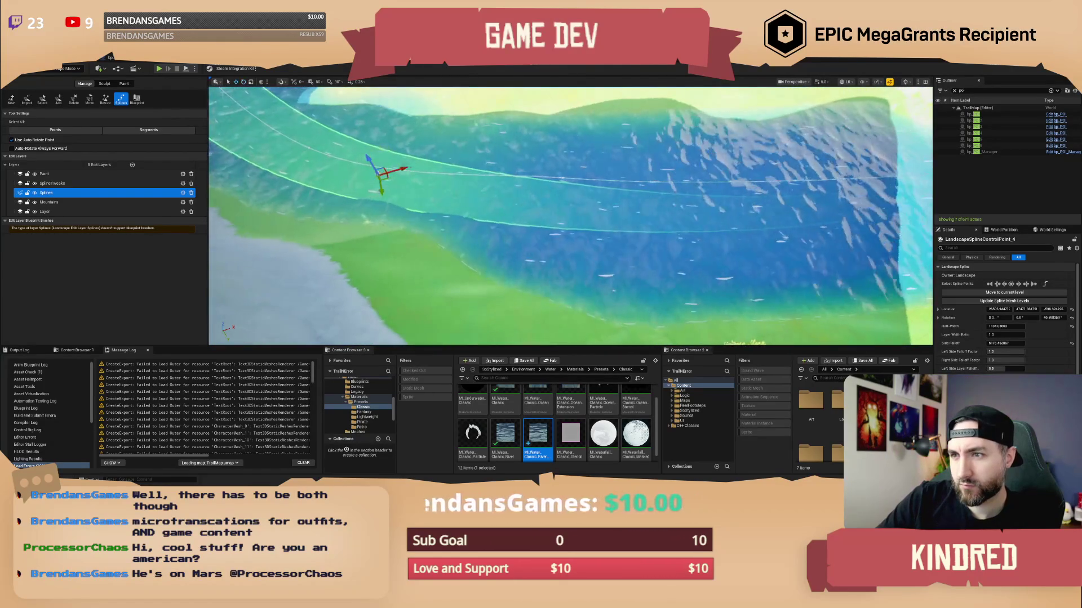
left_click_drag(386, 176, 419, 182)
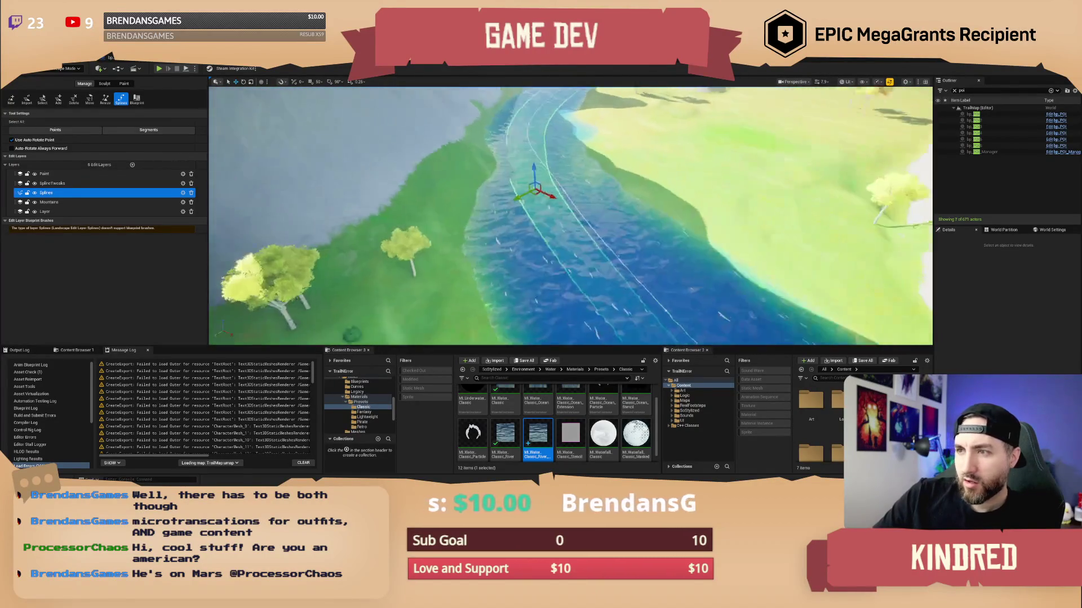
left_click_drag(569, 214, 541, 215)
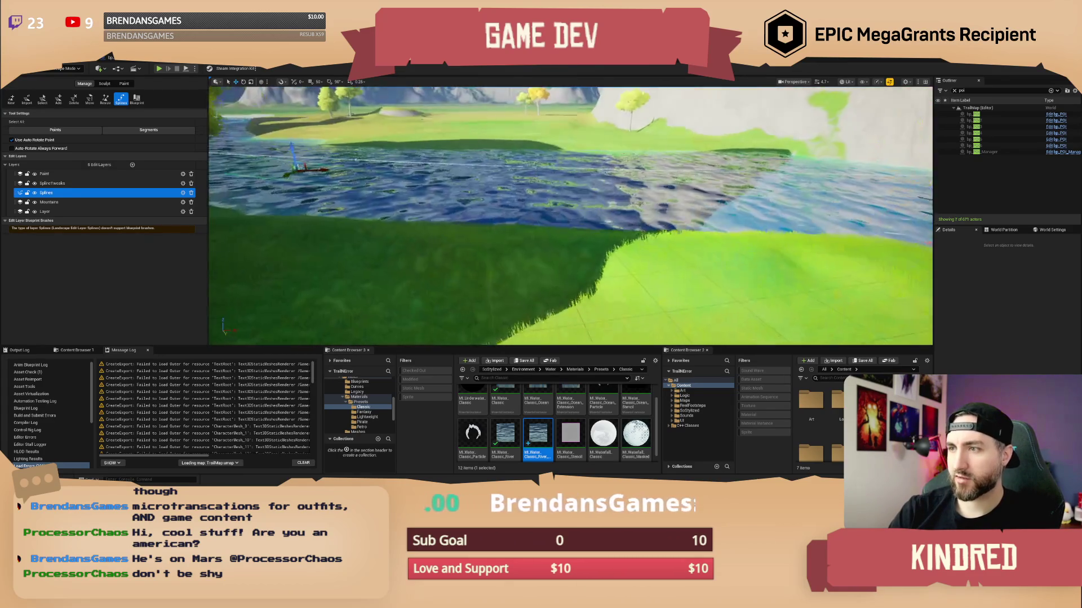
- Fly the camera along the river spline to check the reshaped path
key("w")
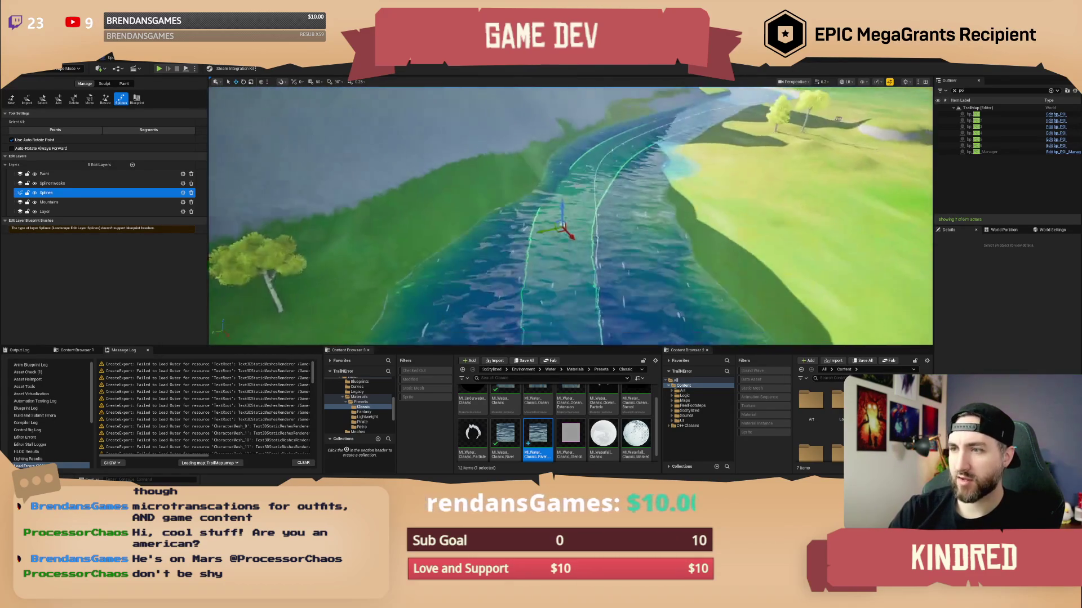
key("w")
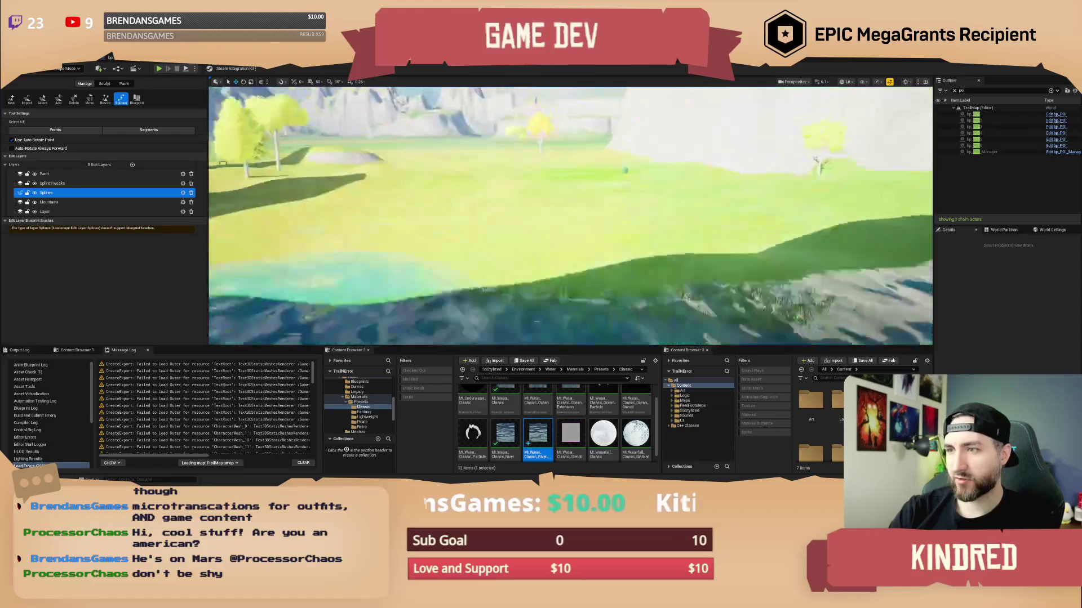
key("w")
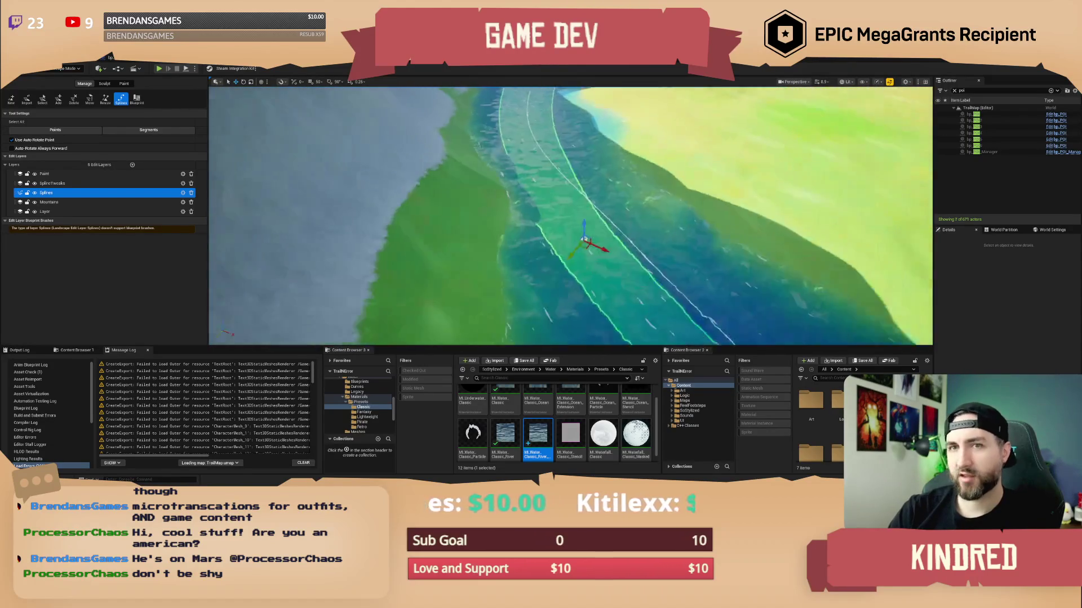
key("w")
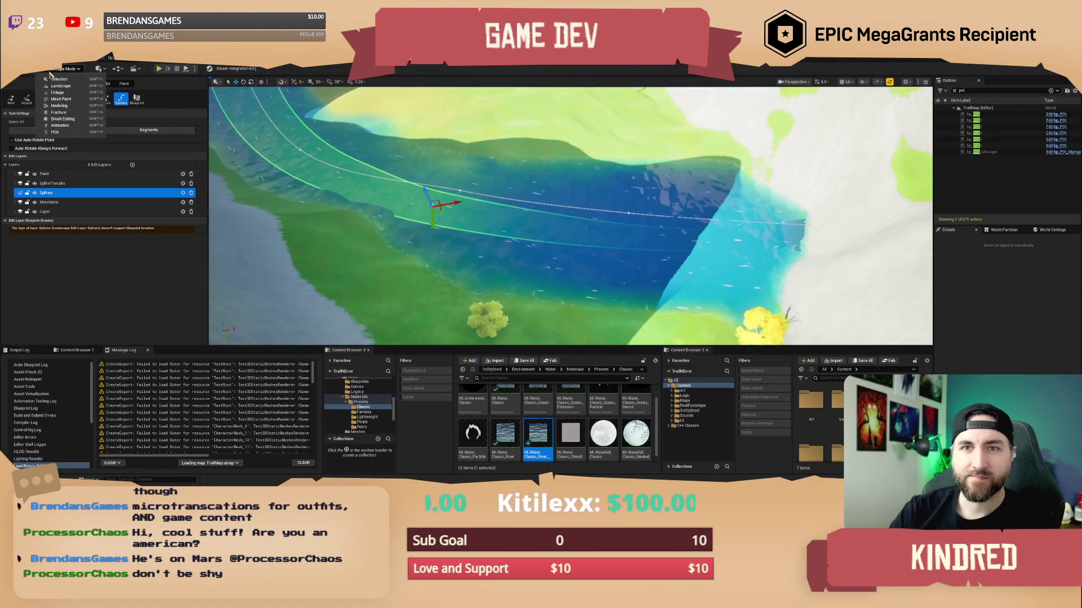
- Target Sand on the Paint edit layer with brush size 2308.74, then return to Selection mode
left_click(124, 84)
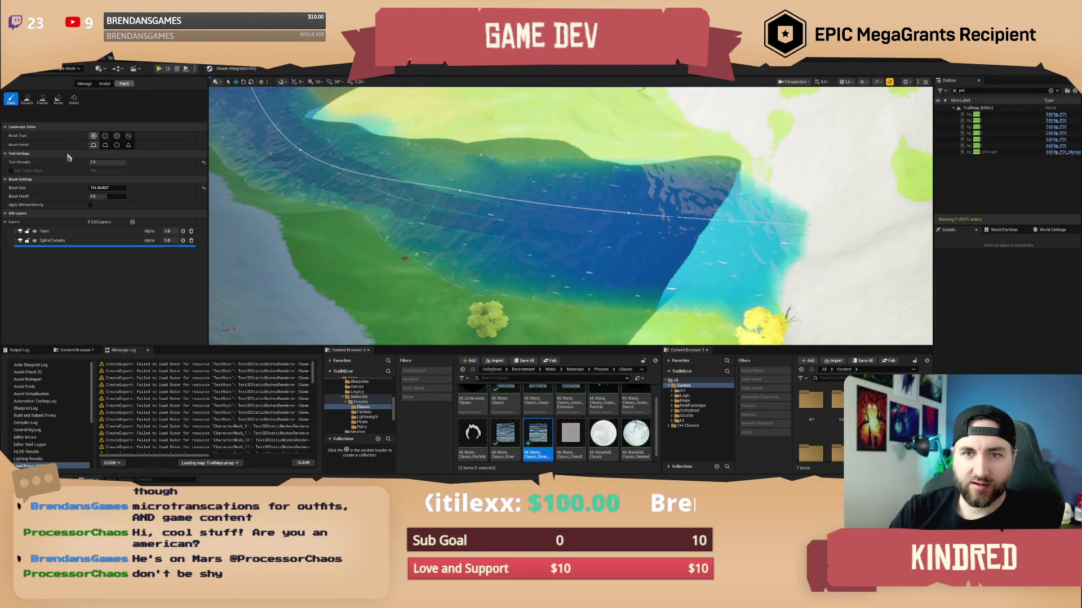
scroll(69, 301, "down", 2)
scroll(70, 301, "down", 4)
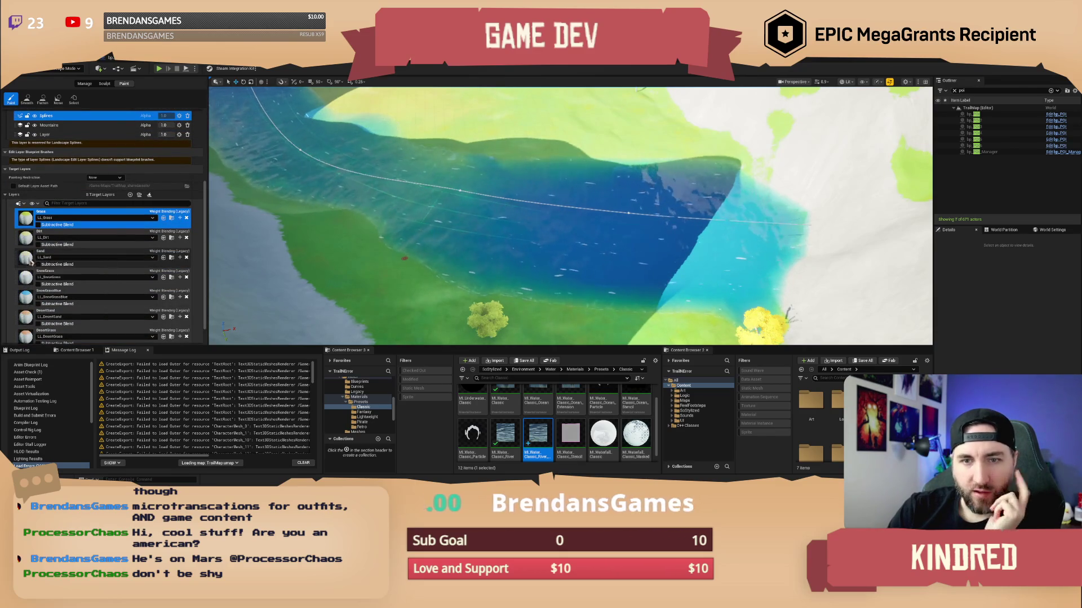
left_click(31, 261)
scroll(72, 176, "up", 3)
left_click(57, 168)
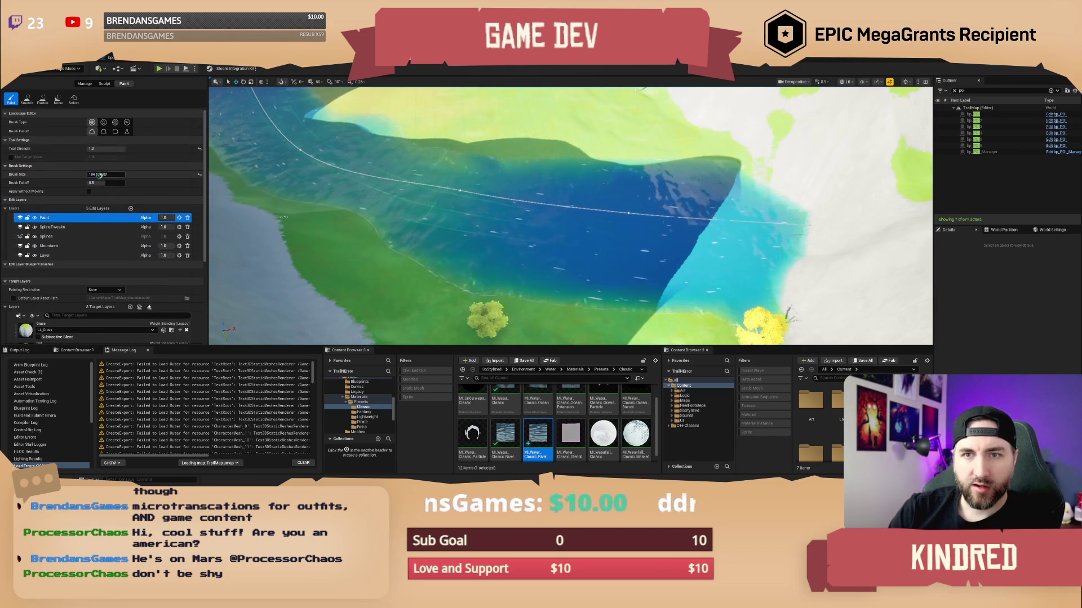
key("bracketright")
key("bracketright")
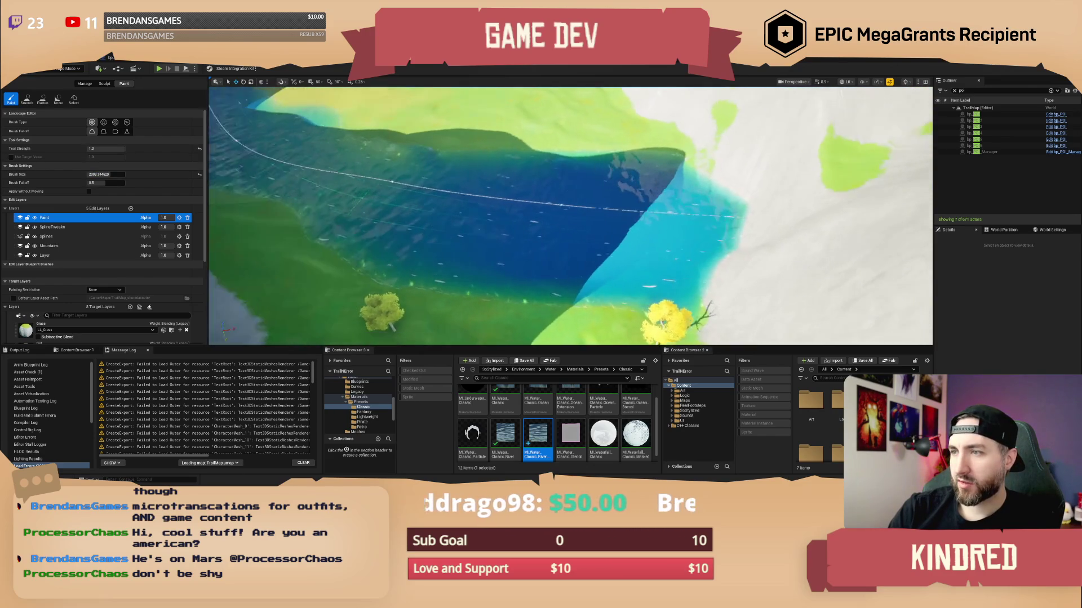
left_click(69, 68)
left_click(68, 82)
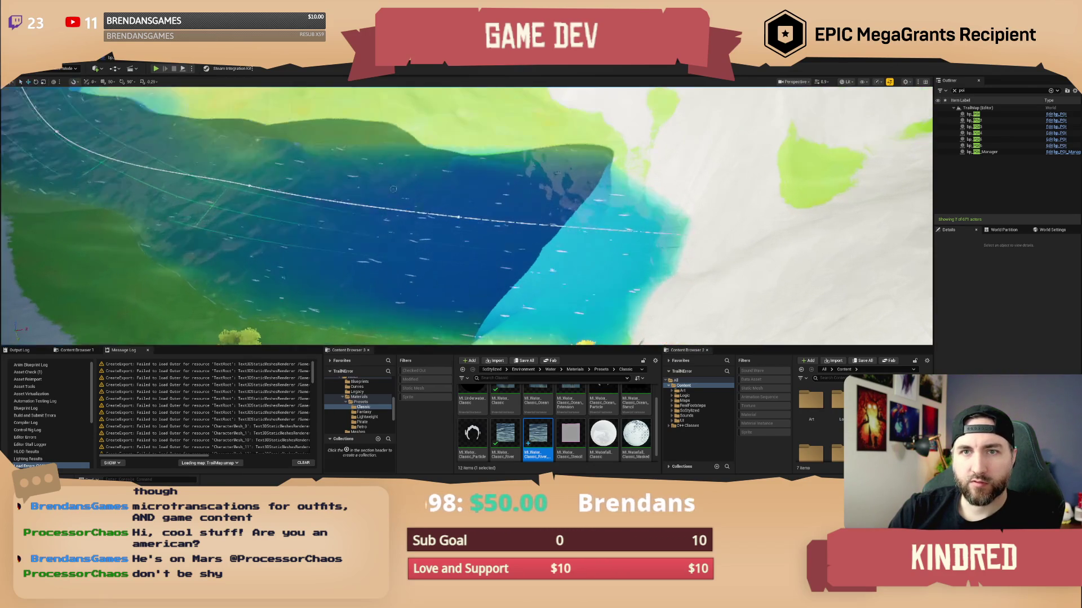
- Select BP_StylizedRiver2 and dock the Layers panel beside the Outliner
left_click(437, 213)
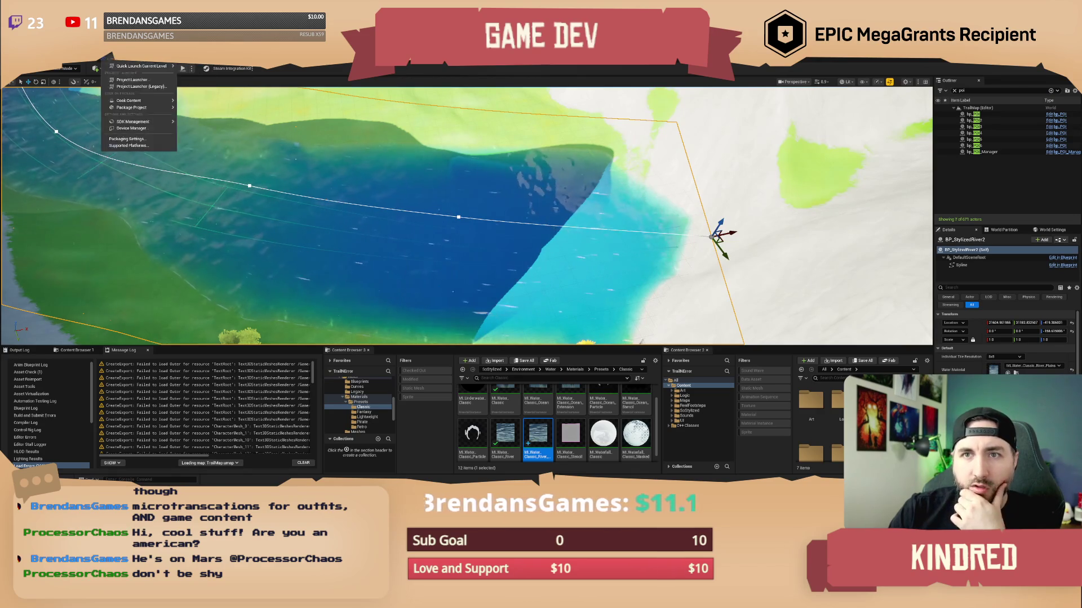
left_click(109, 57)
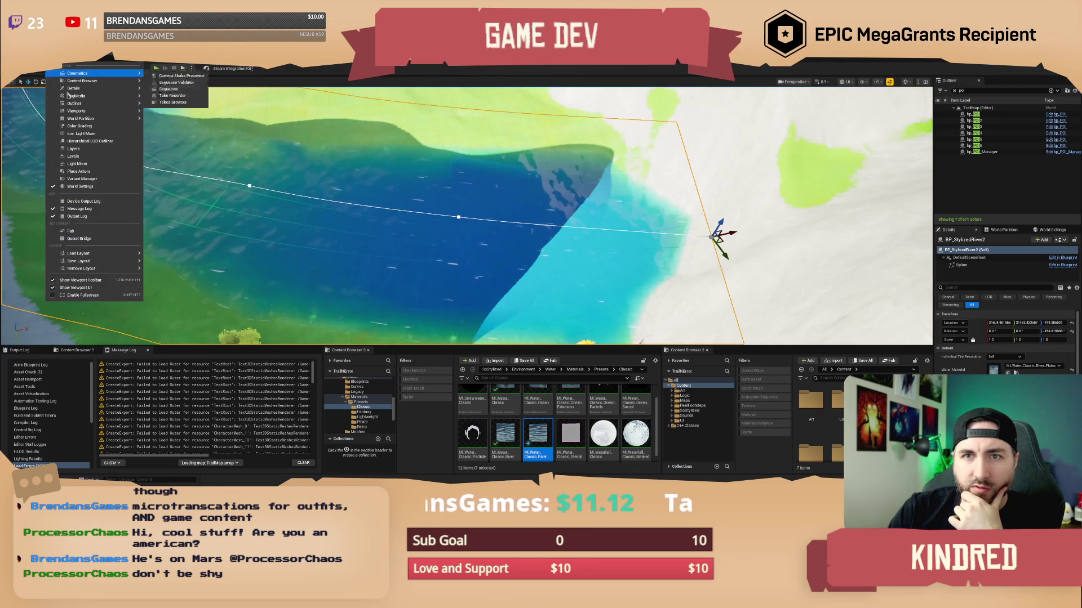
left_click(88, 150)
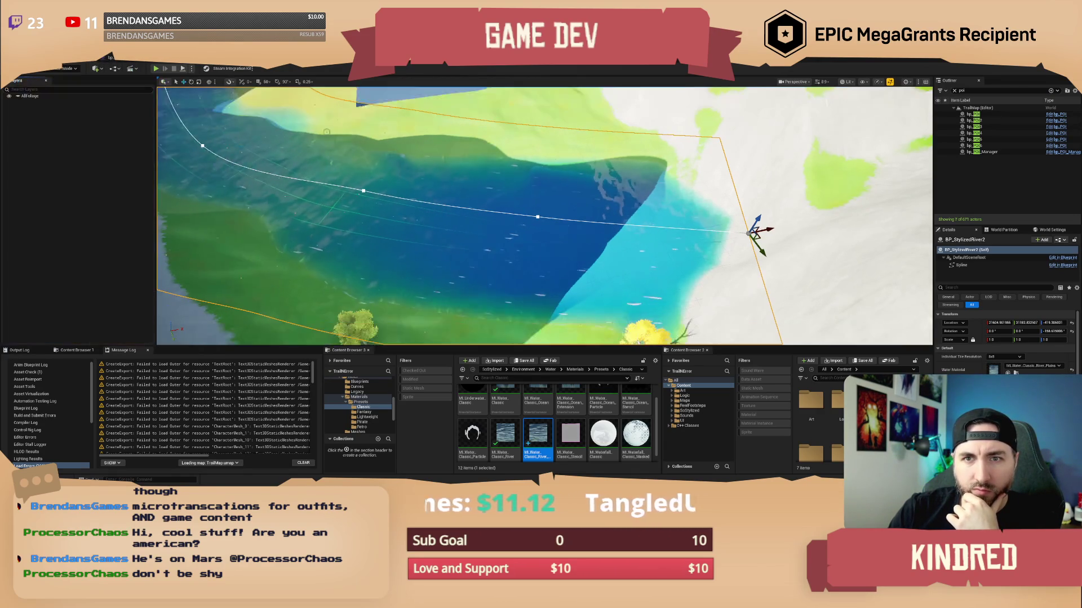
left_click_drag(17, 81, 997, 89)
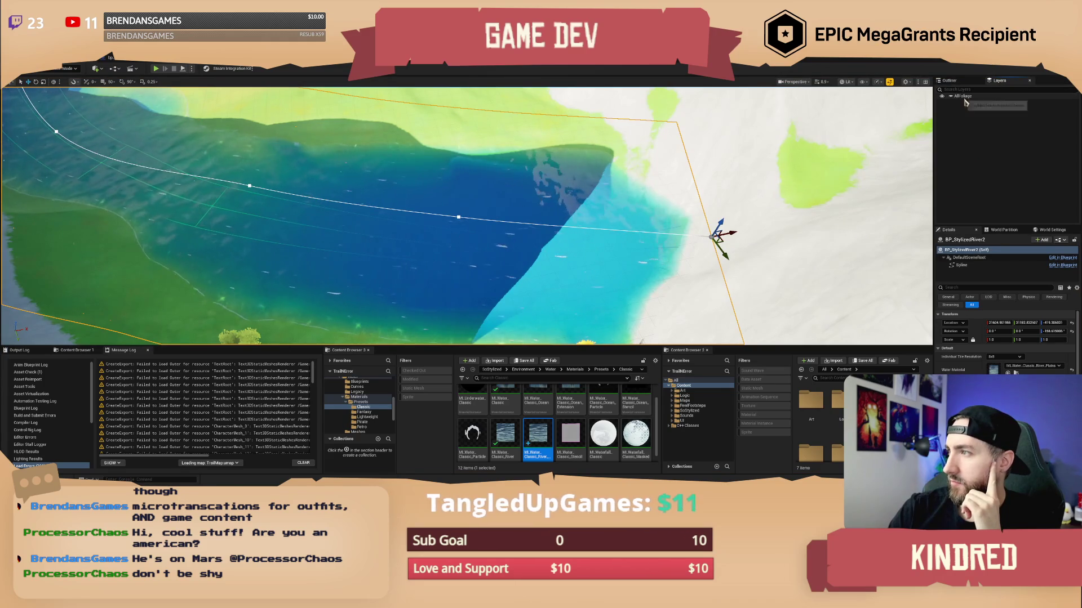
- Add the river to a new layer named Rivers and hide that layer
right_click(967, 109)
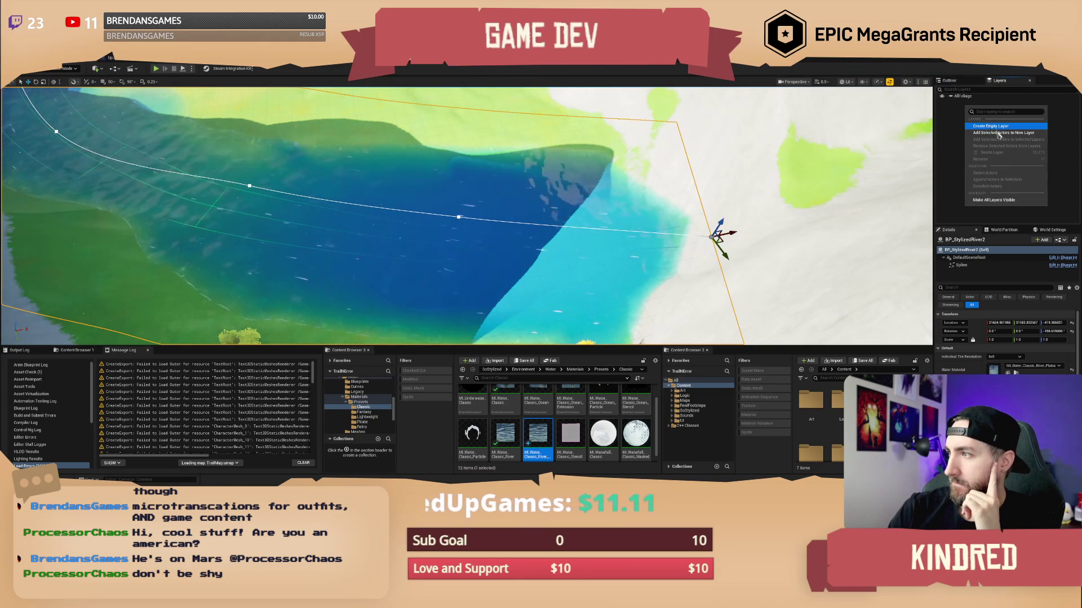
key("Escape")
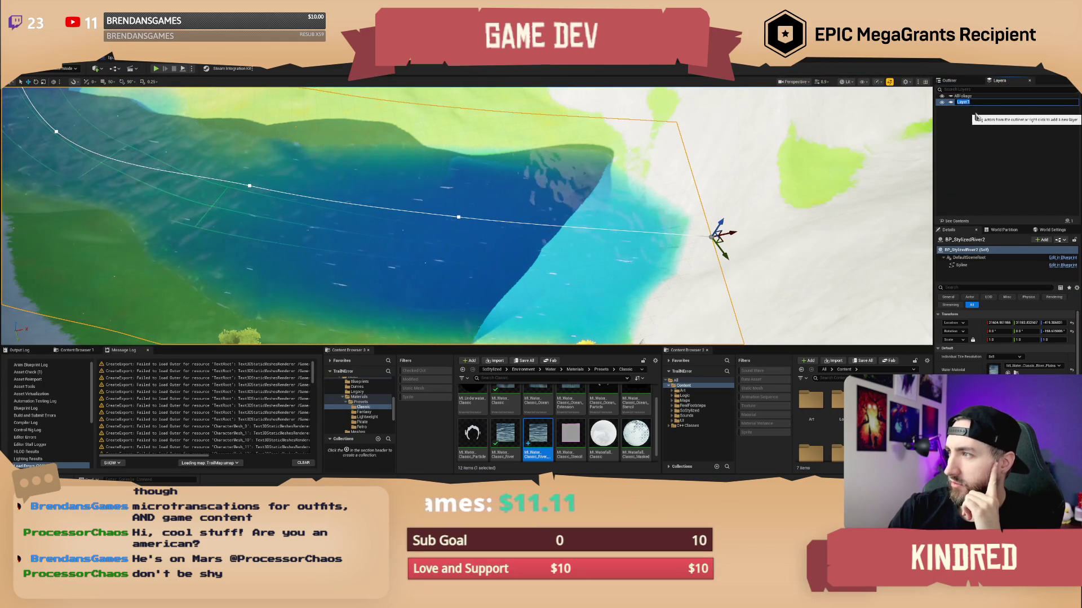
type("Rivers")
key("Return")
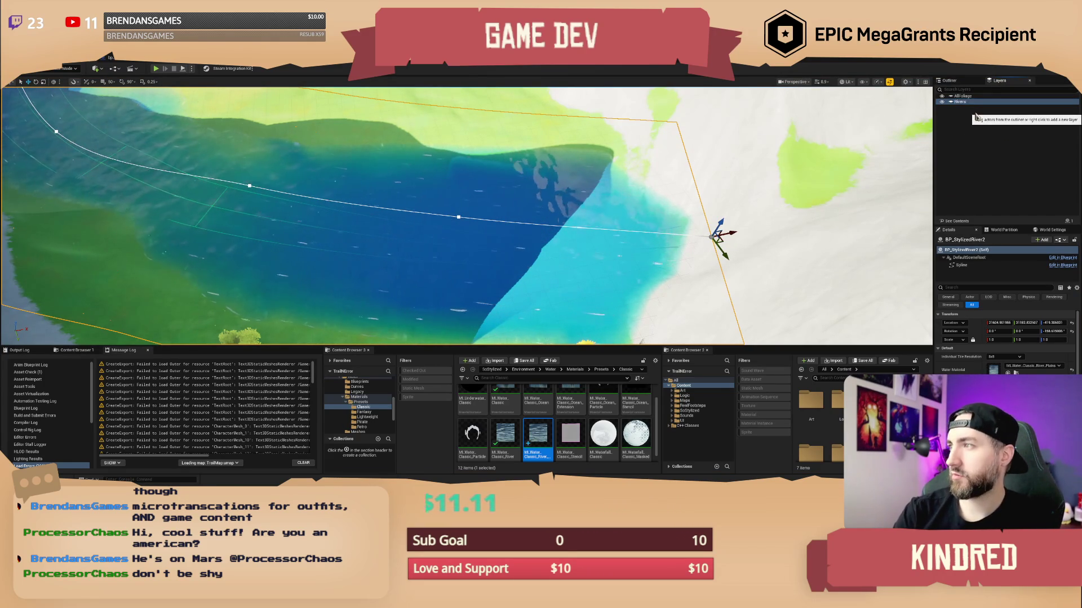
left_click(941, 102)
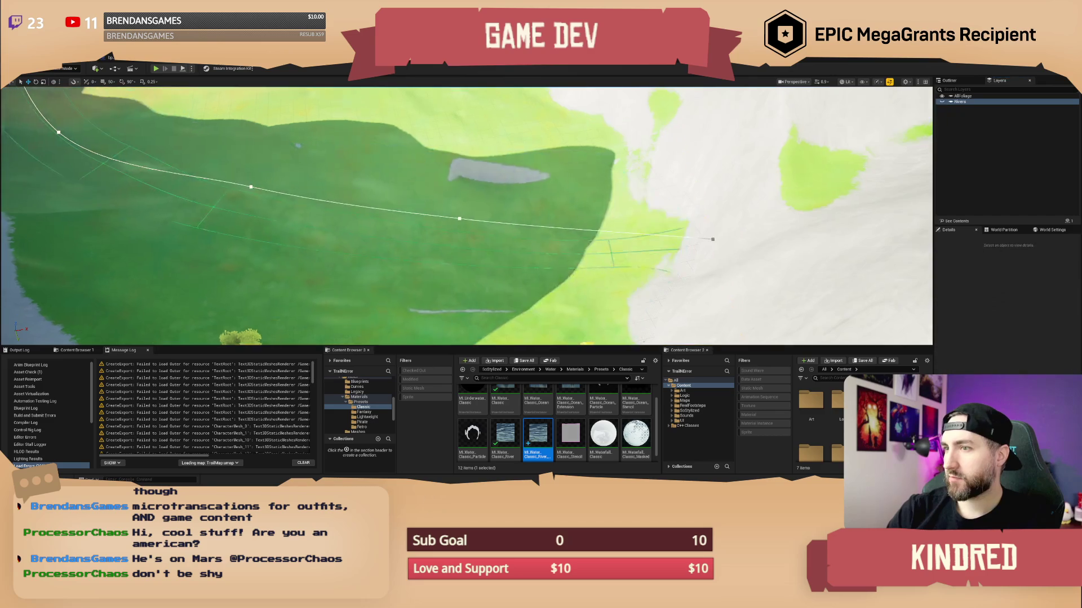
scroll(122, 167, "up", 2)
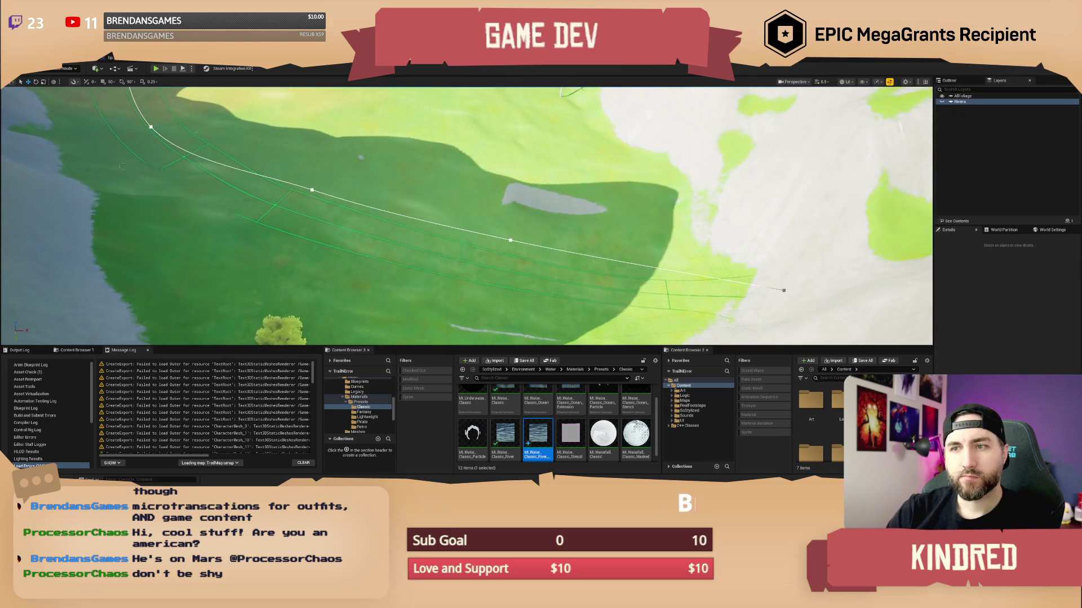
left_click(63, 69)
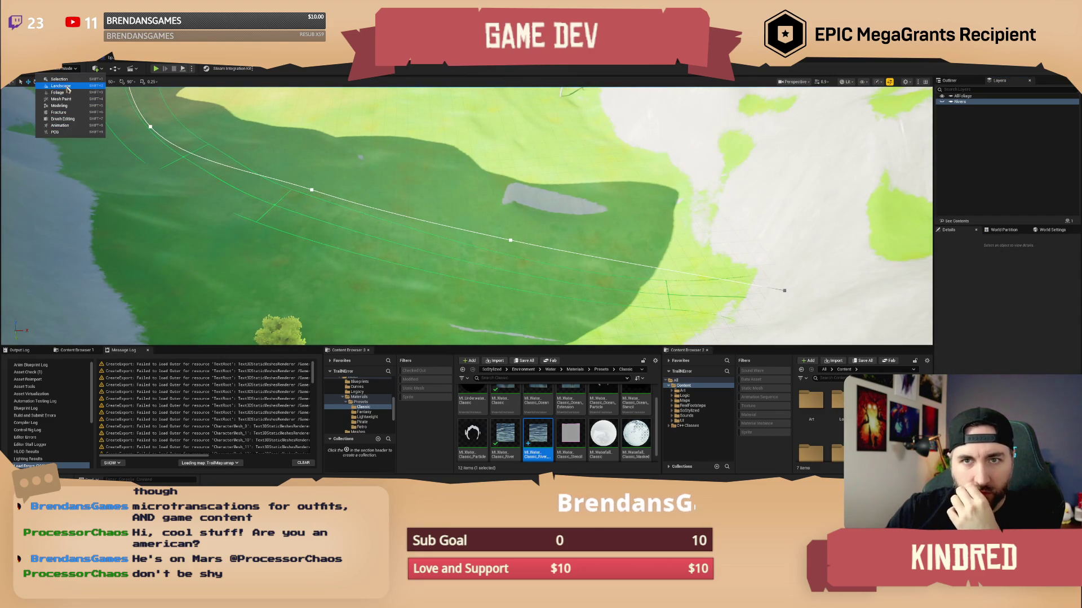
- In Landscape mode, paint a grey band along the spline, then rise for a high view
left_click(68, 86)
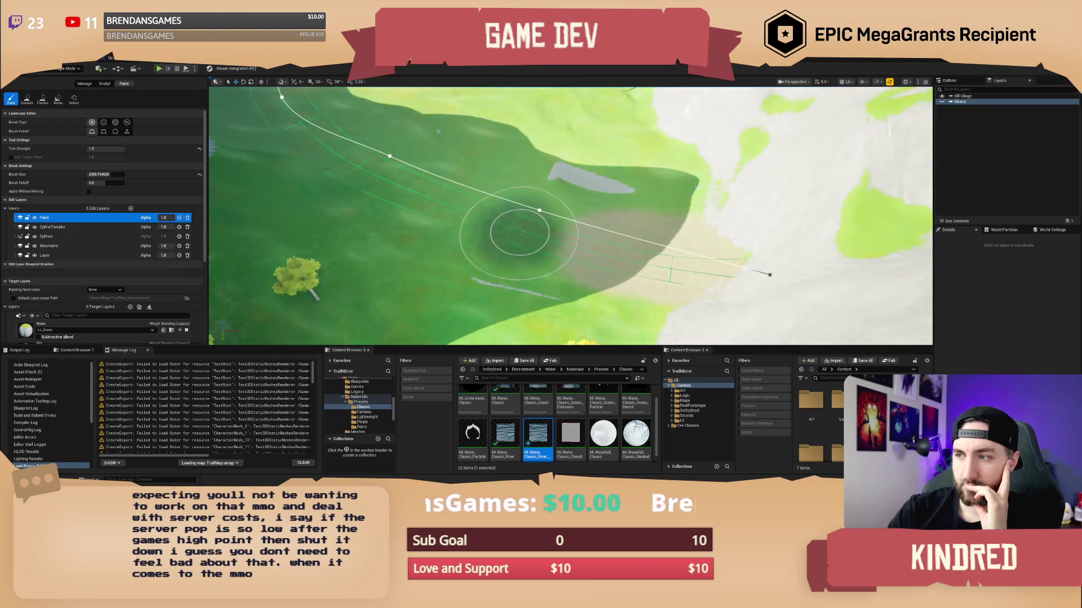
mouse_move(476, 217)
left_mouse_down()
mouse_move(429, 206)
mouse_move(310, 142)
left_mouse_up()
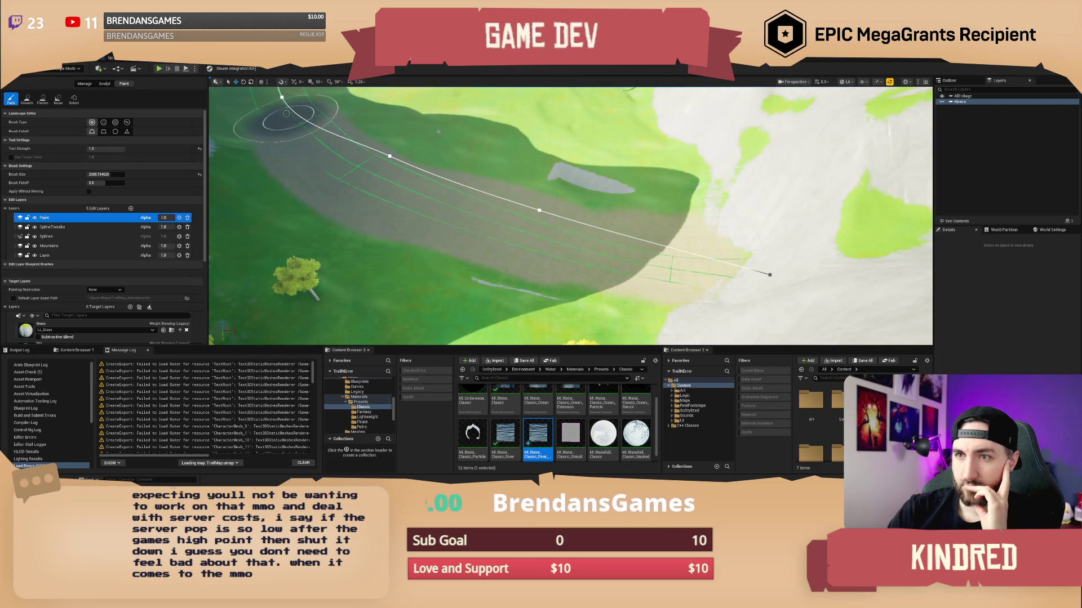
left_click_drag(652, 241, 597, 226)
key("w")
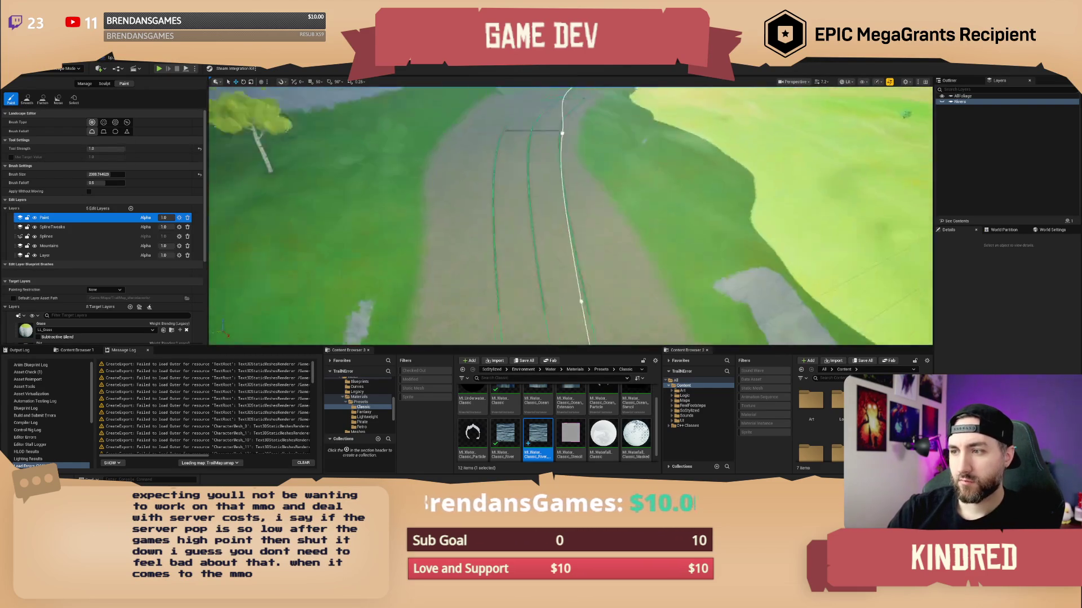
key("w")
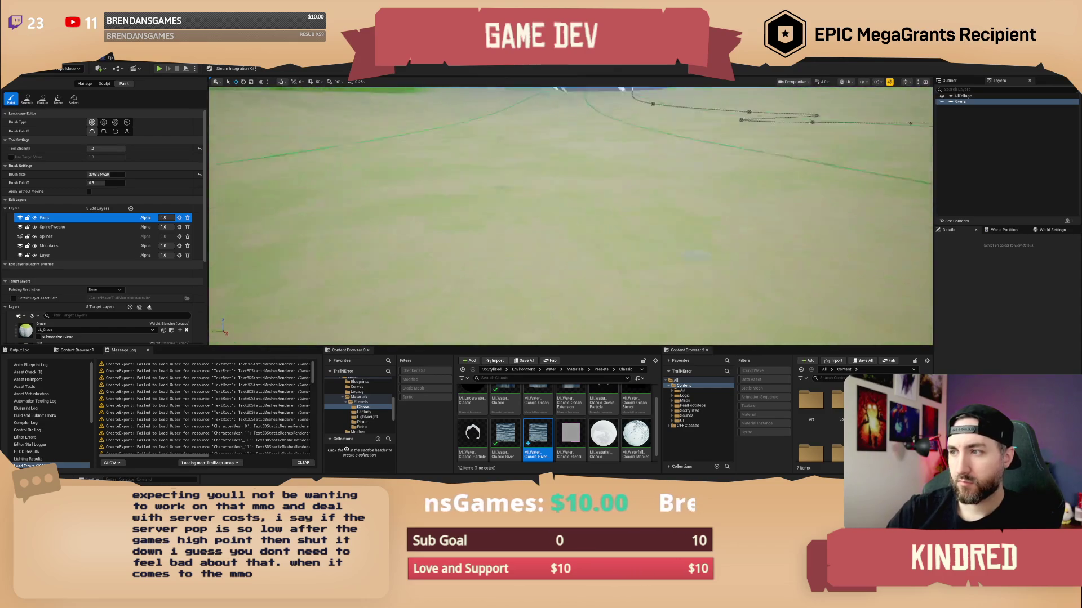
scroll(571, 216, "up", 3)
key("e")
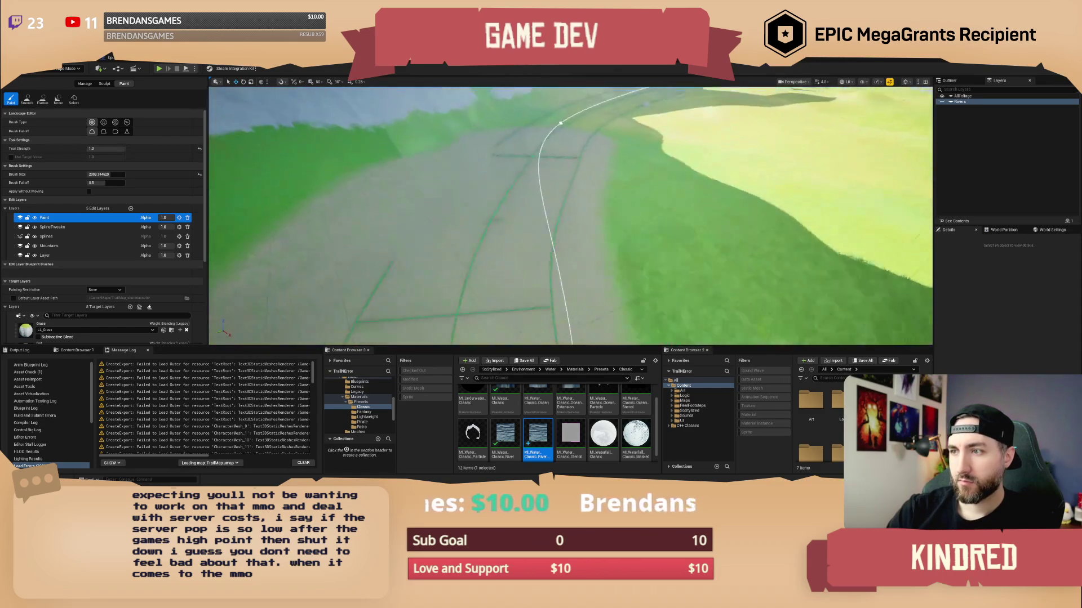
key("s")
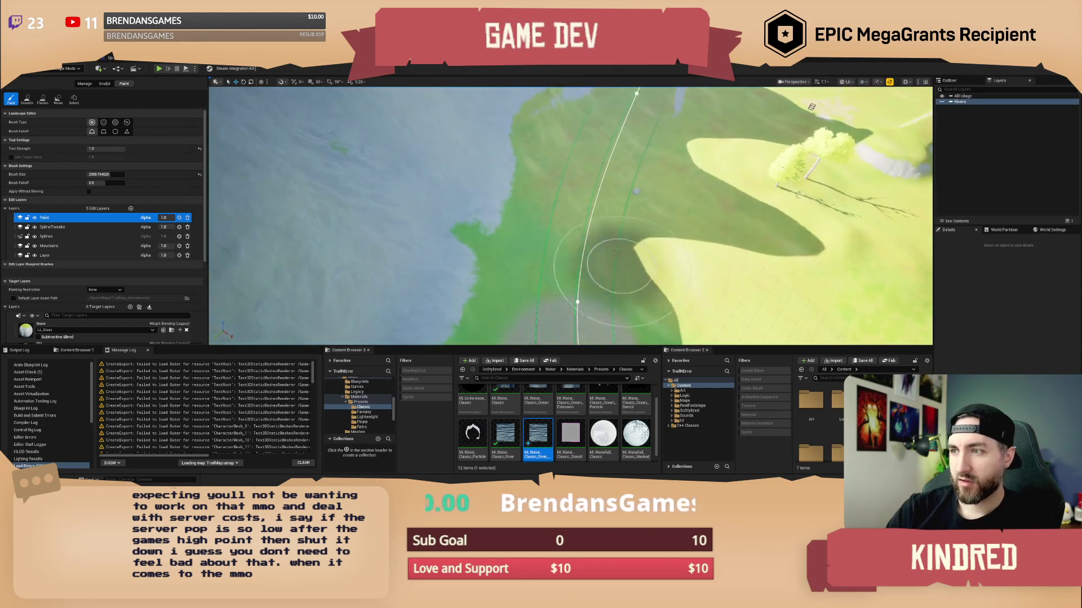
- Reduce the brush size to about 1732 and paint the dark grey road strip along the spline
left_click_drag(111, 174, 101, 174)
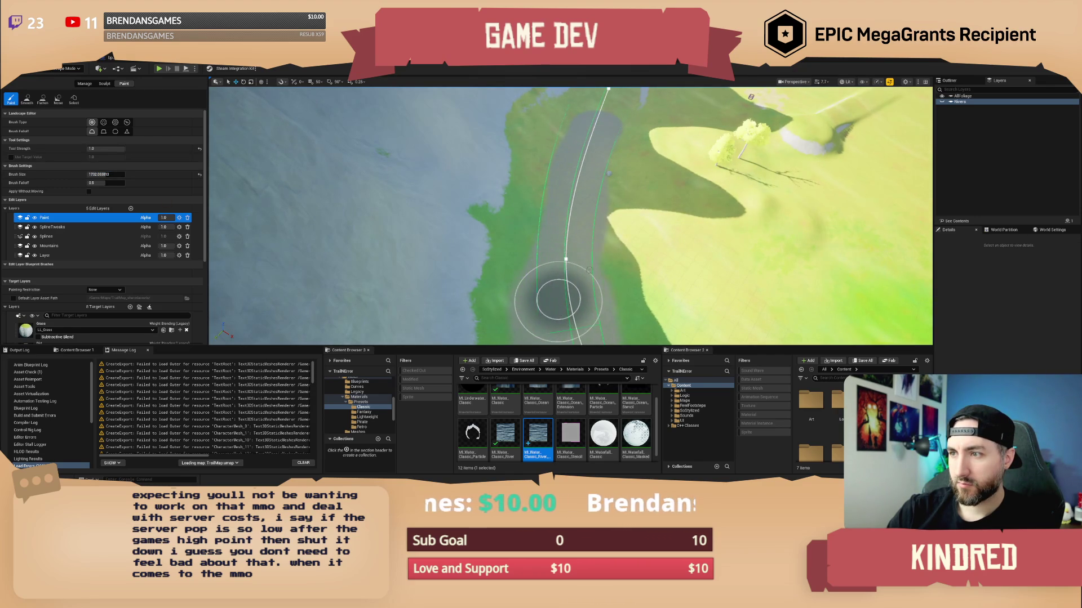
scroll(571, 237, "up", 2)
mouse_move(573, 181)
left_mouse_down()
mouse_move(536, 278)
mouse_move(559, 138)
left_mouse_up()
scroll(553, 152, "up", 3)
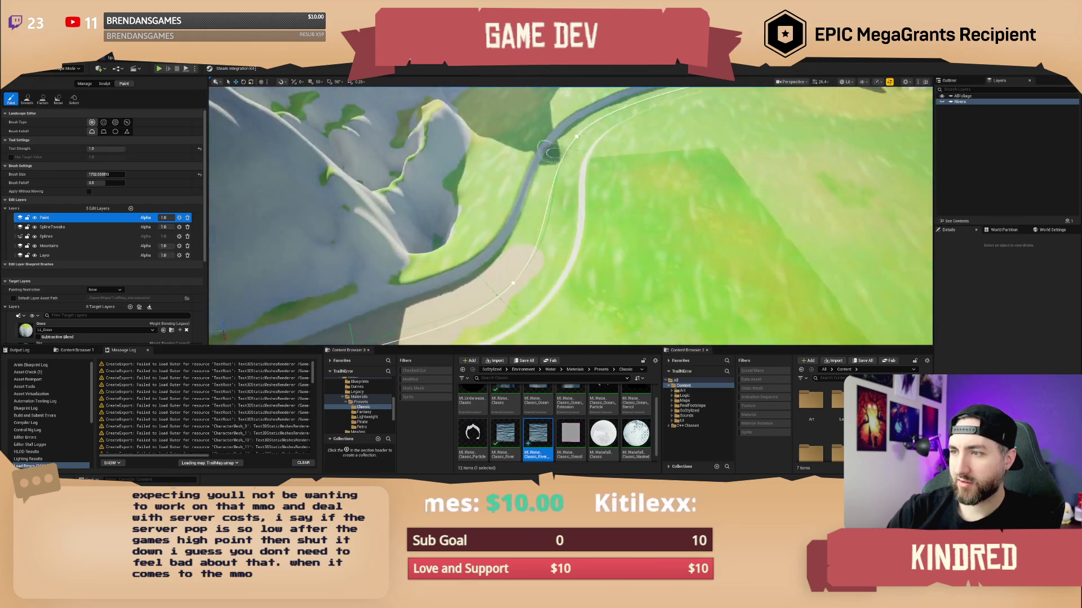
scroll(558, 161, "down", 1)
scroll(101, 254, "down", 3)
- Choose Dirt instead of Sand as the target layer to paint
left_click(68, 298)
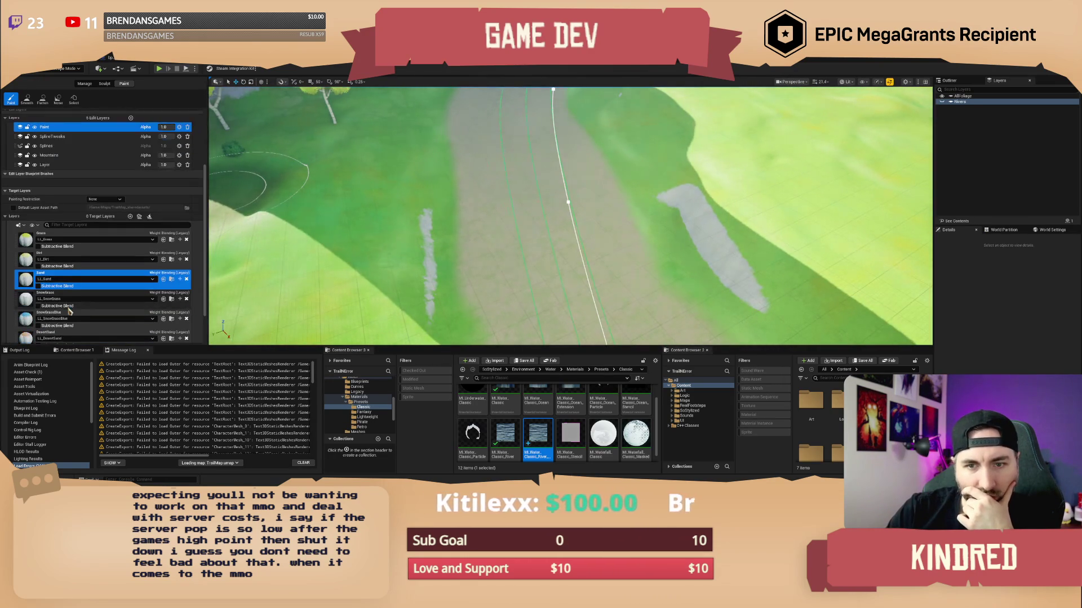
scroll(69, 311, "down", 3)
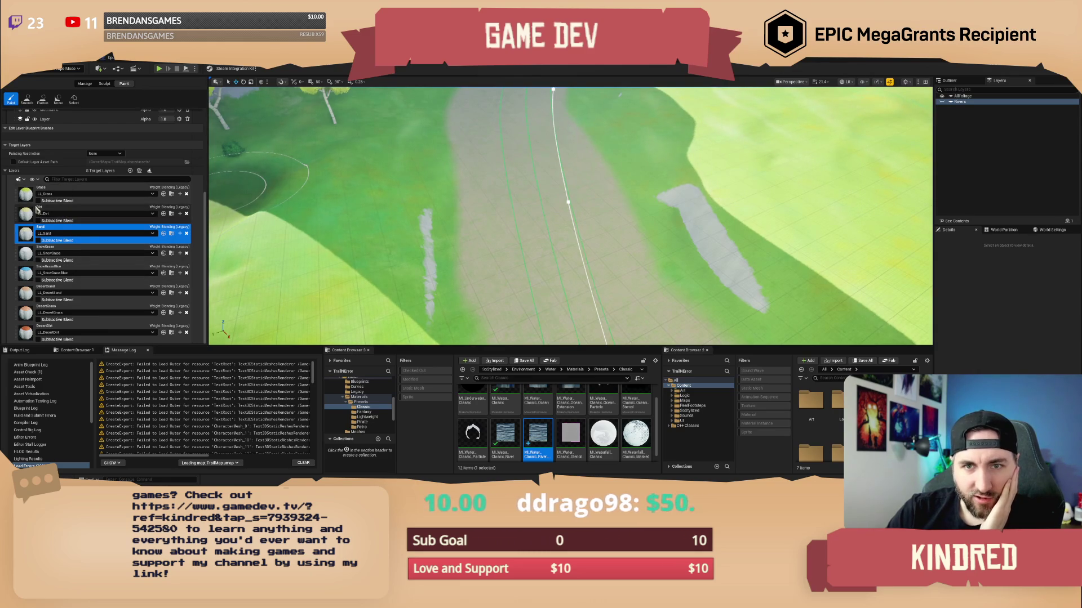
left_click(62, 214)
mouse_move(460, 216)
left_mouse_down()
mouse_move(578, 150)
mouse_move(459, 156)
mouse_move(466, 201)
left_mouse_up()
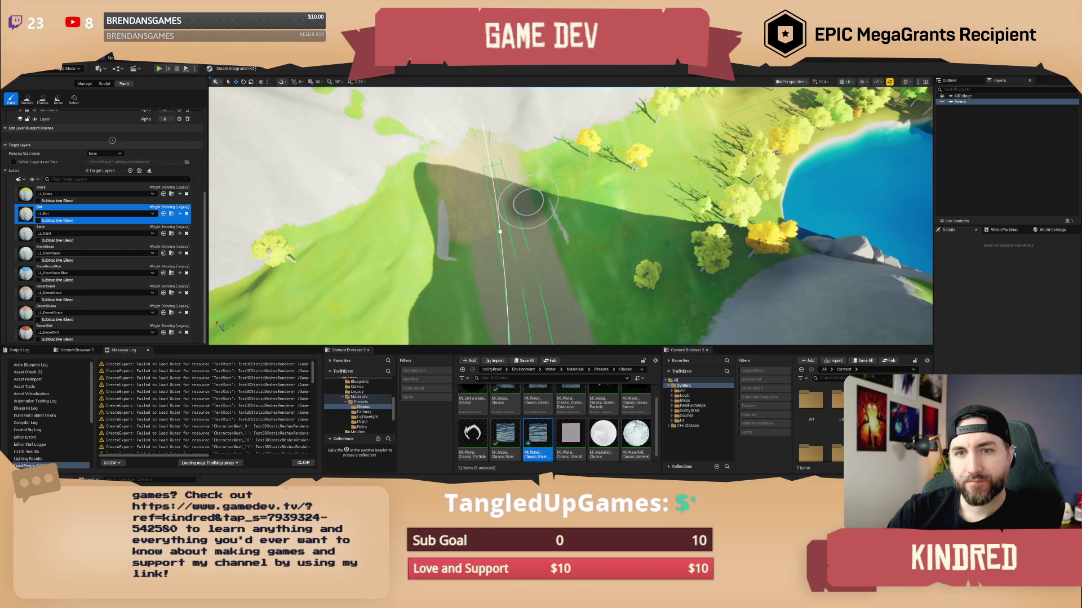
- Undo the stray paint stroke and set the brush size to about 974
key("ctrl+z")
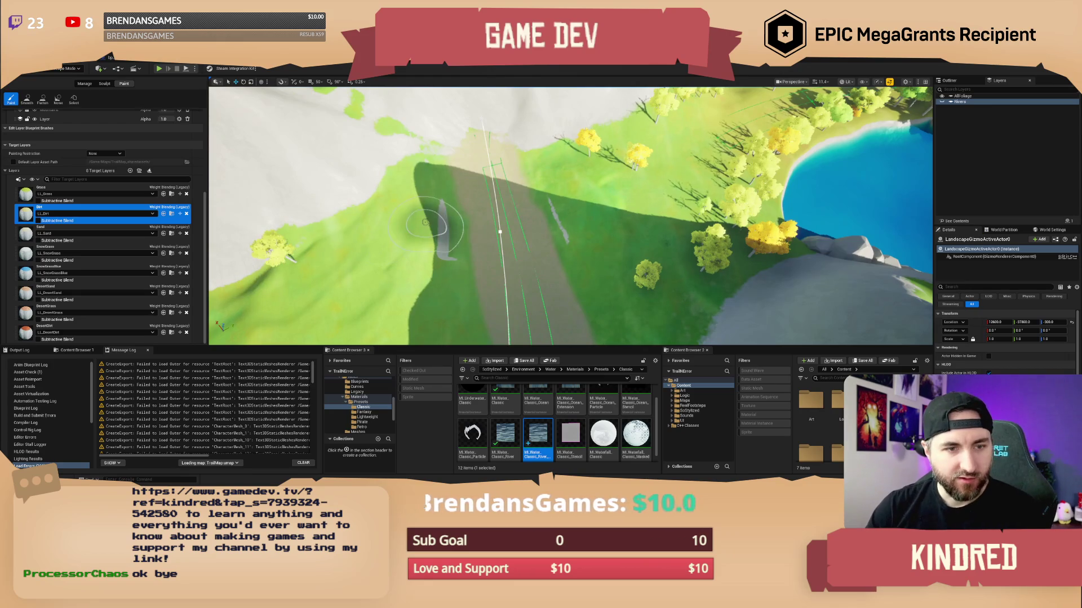
scroll(119, 175, "up", 3)
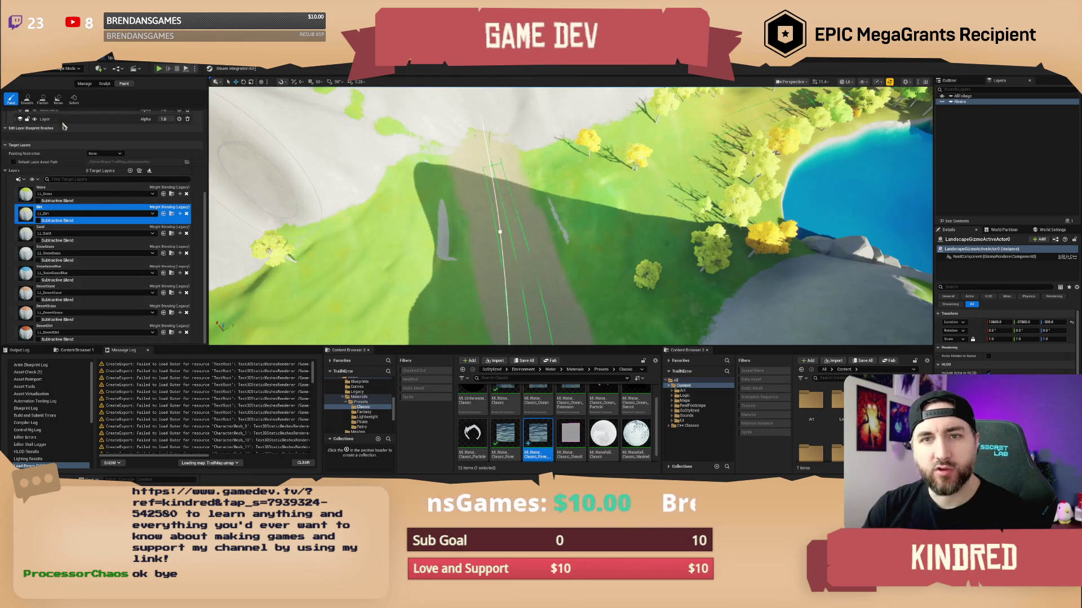
scroll(119, 172, "up", 4)
scroll(118, 167, "up", 4)
key("bracketleft")
key("bracketleft")
key("bracketleft")
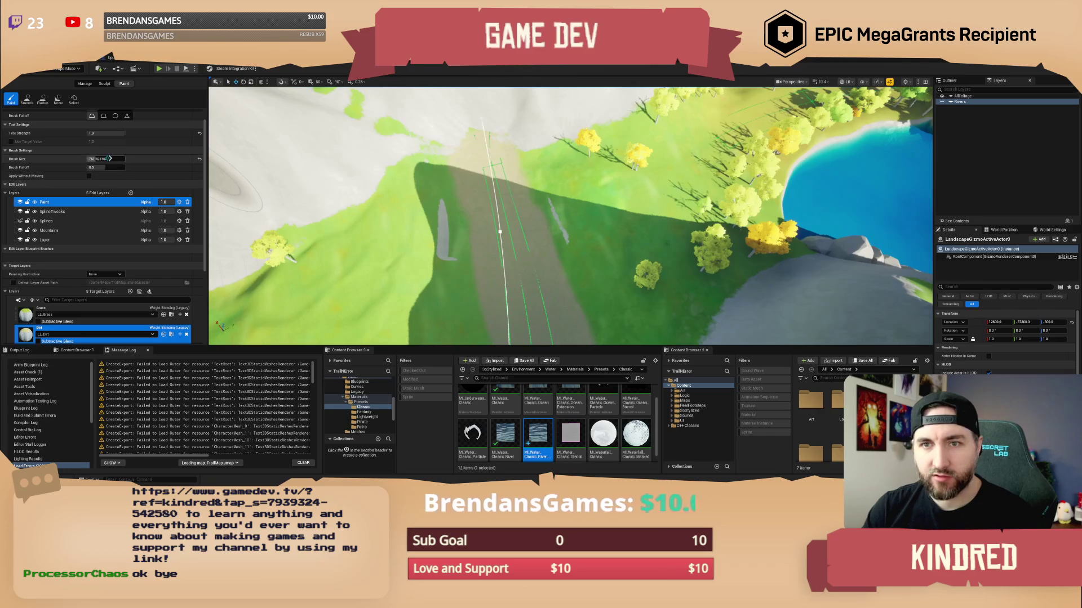
left_click_drag(105, 159, 116, 159)
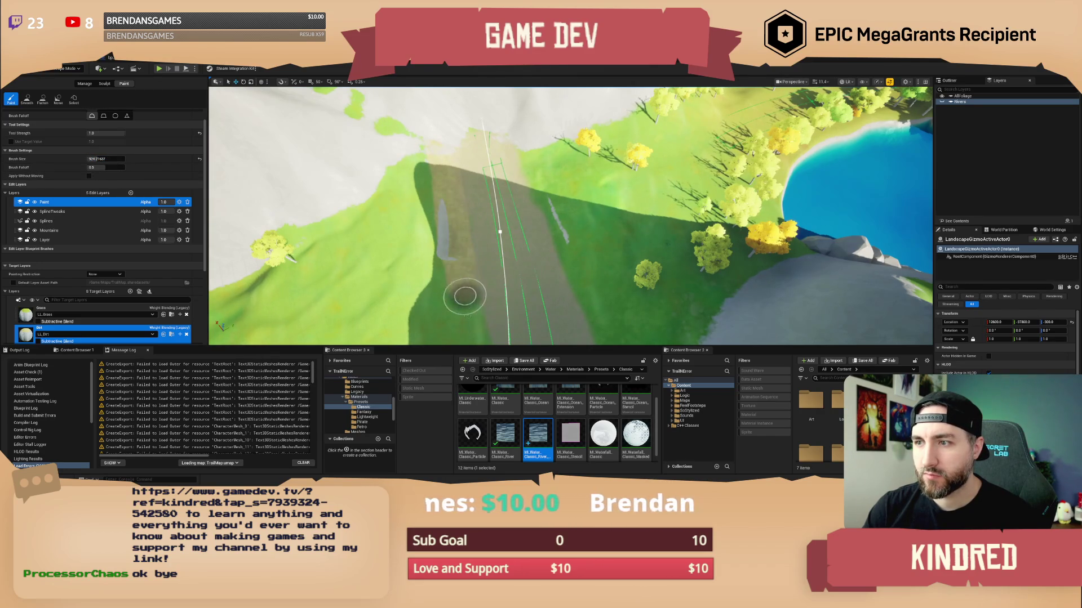
- Undo another paint stroke and expand the Brush Settings section
left_click_drag(606, 239, 586, 237)
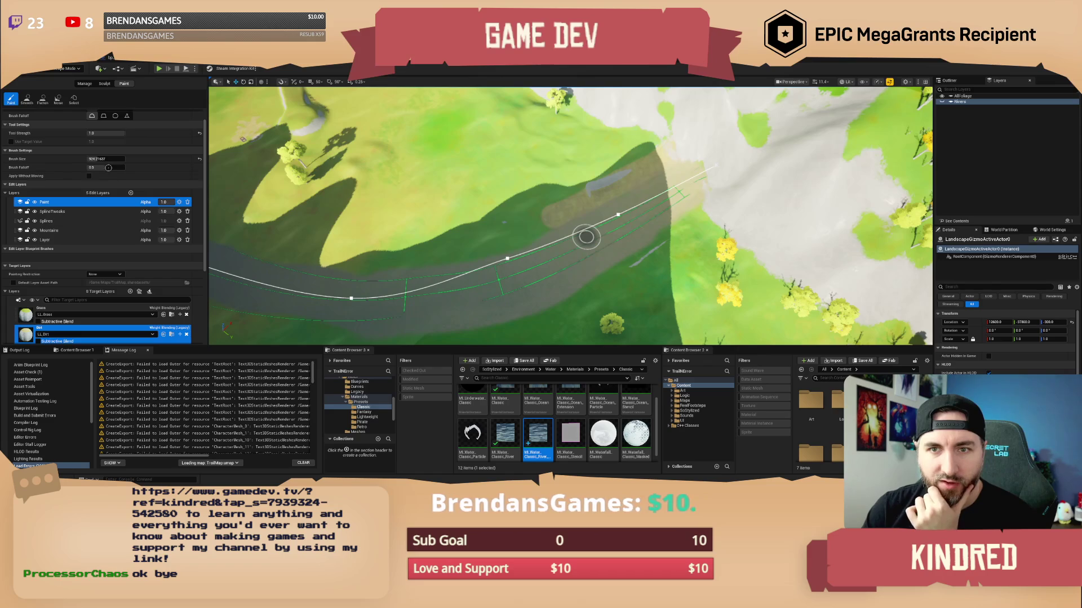
key("ctrl+z")
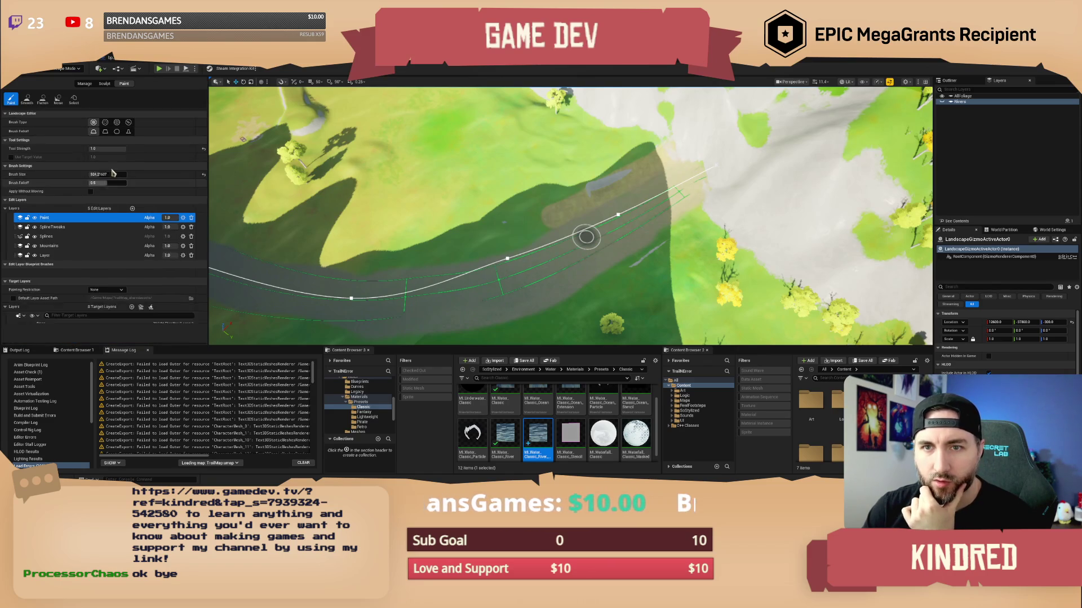
scroll(118, 214, "up", 1)
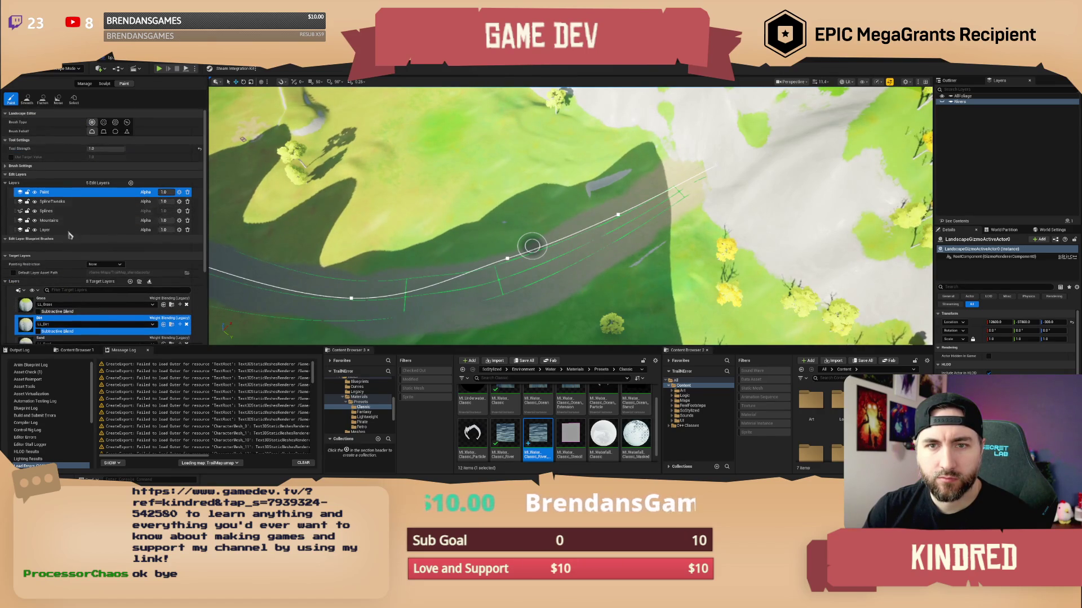
left_click(33, 166)
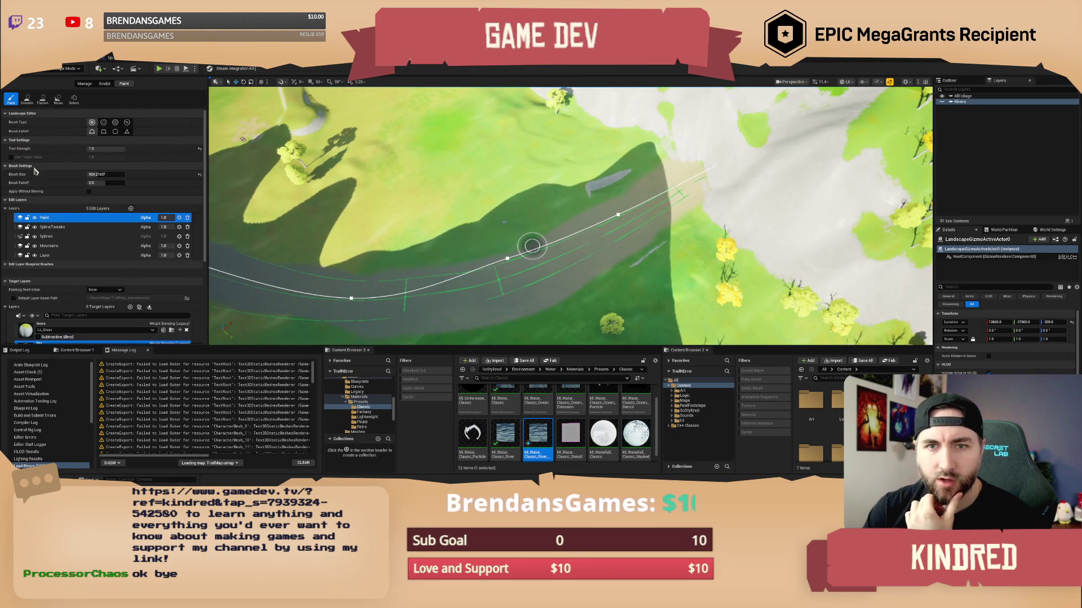
- Set the brush falloff to 1.0 and fly over to the river spline
left_click(104, 184)
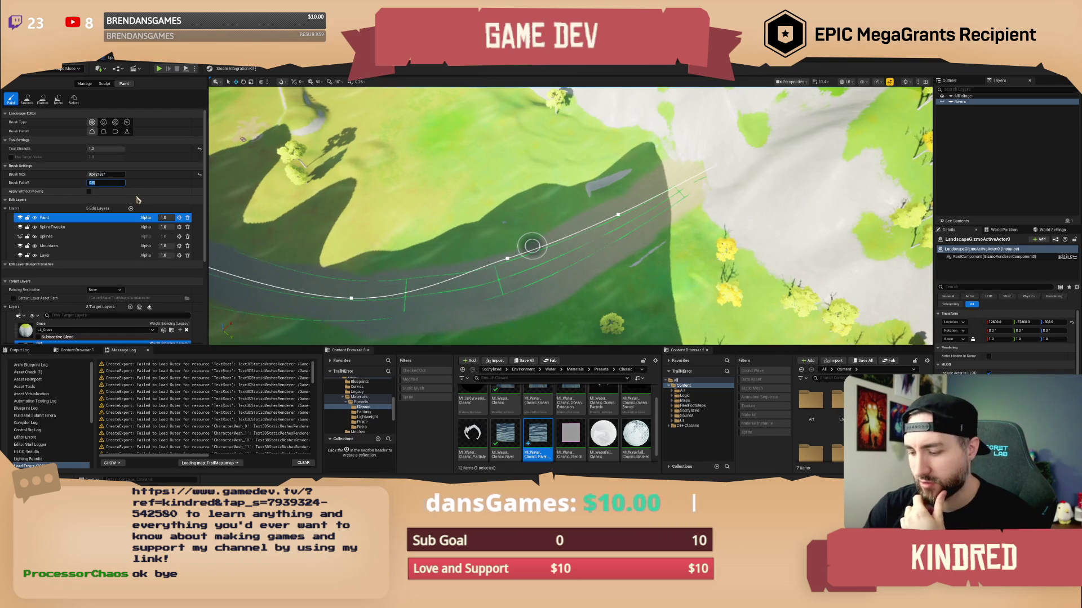
key("Return")
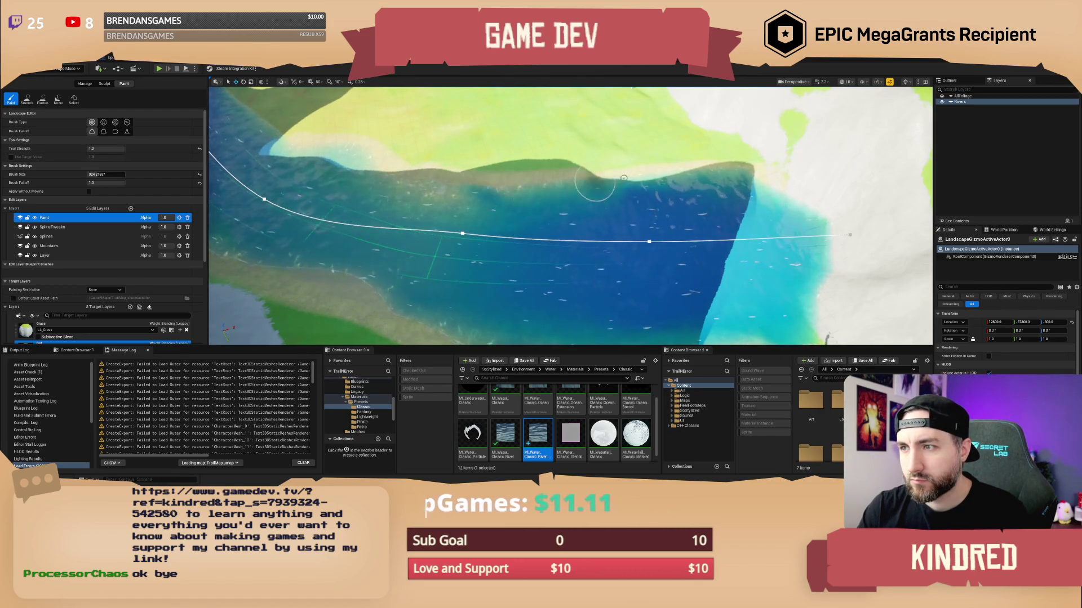
scroll(716, 195, "up", 2)
key("w")
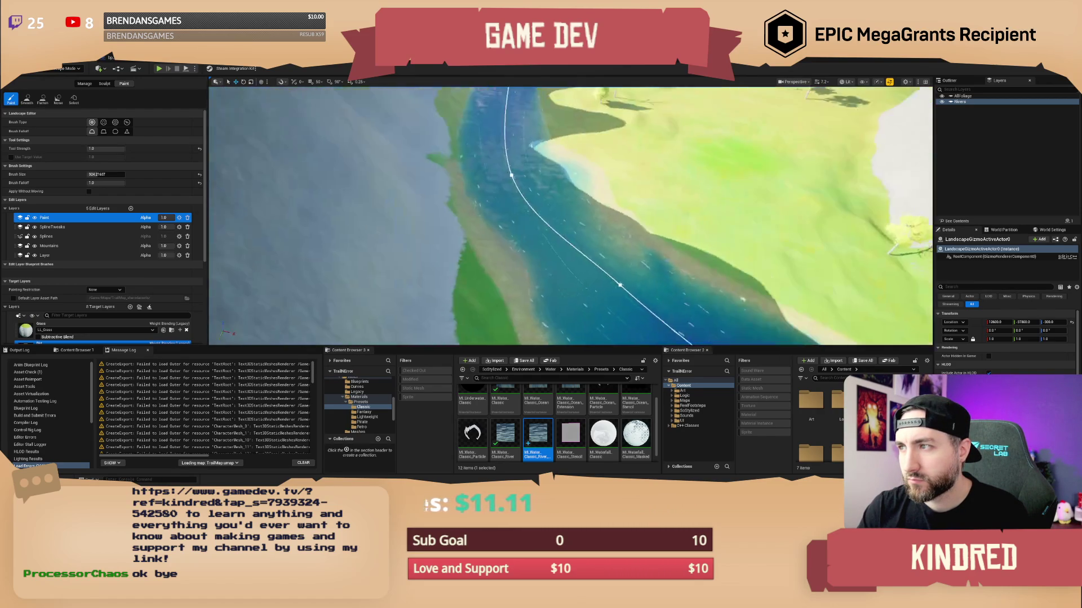
scroll(570, 215, "up", 1)
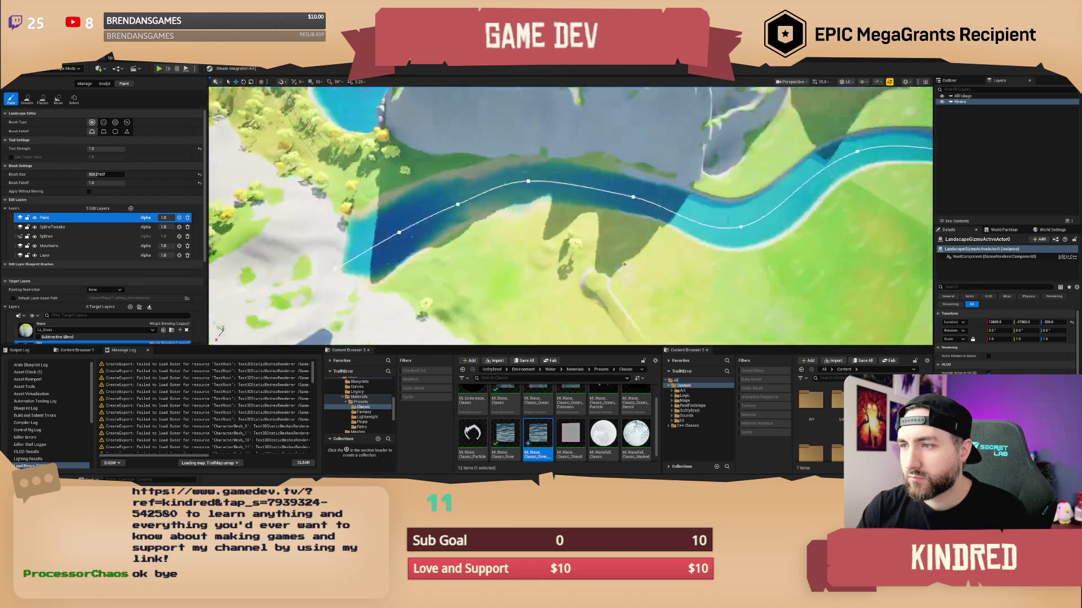
- Enlarge the brush to about 3728 and paint the active layer along the river
left_click_drag(106, 174, 122, 174)
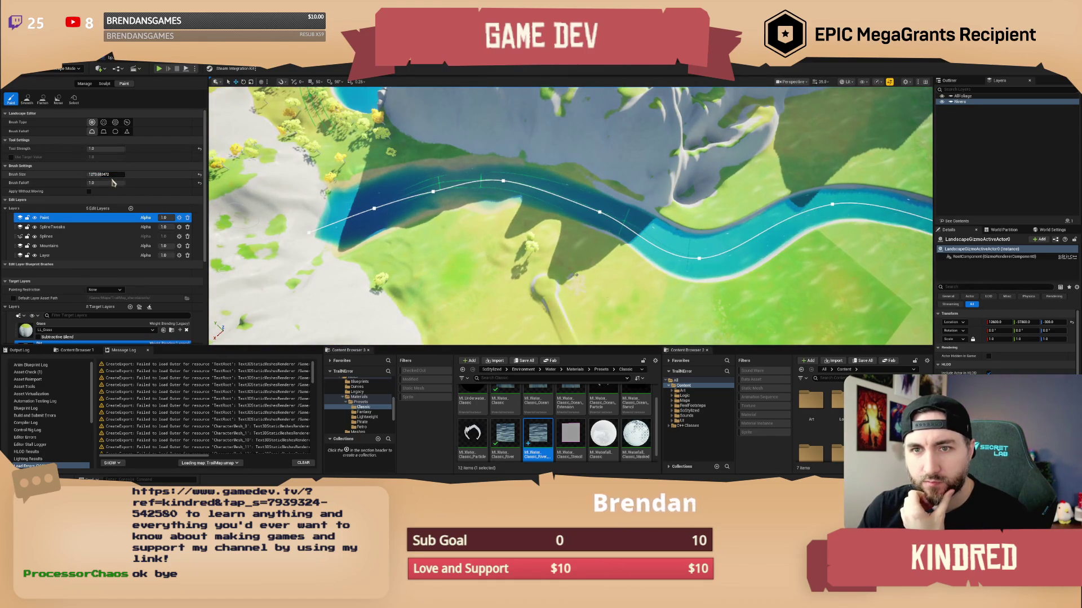
left_click_drag(135, 174, 152, 174)
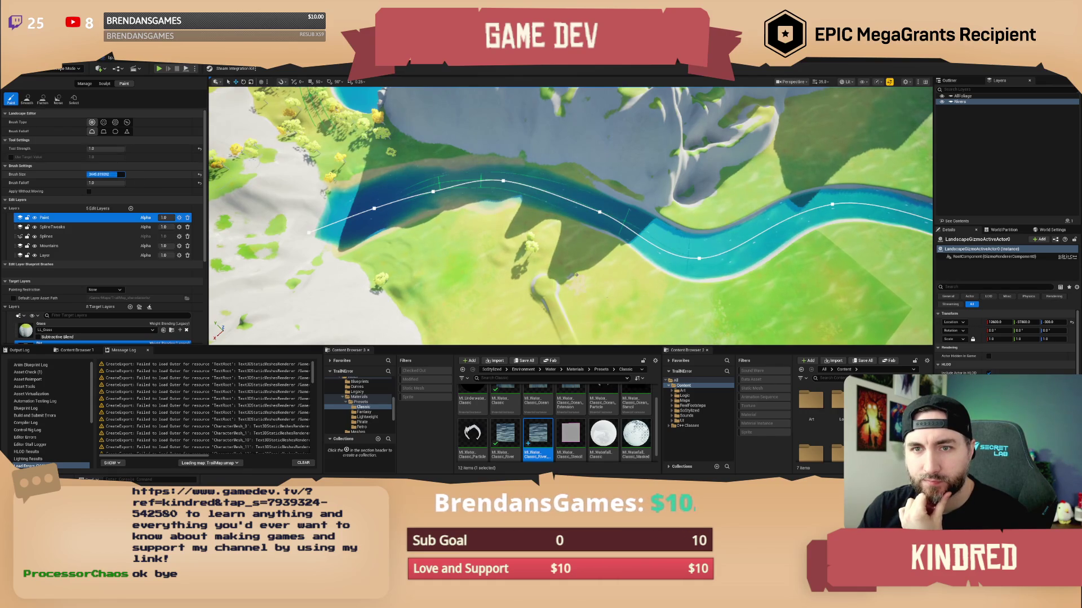
left_click_drag(120, 174, 121, 174)
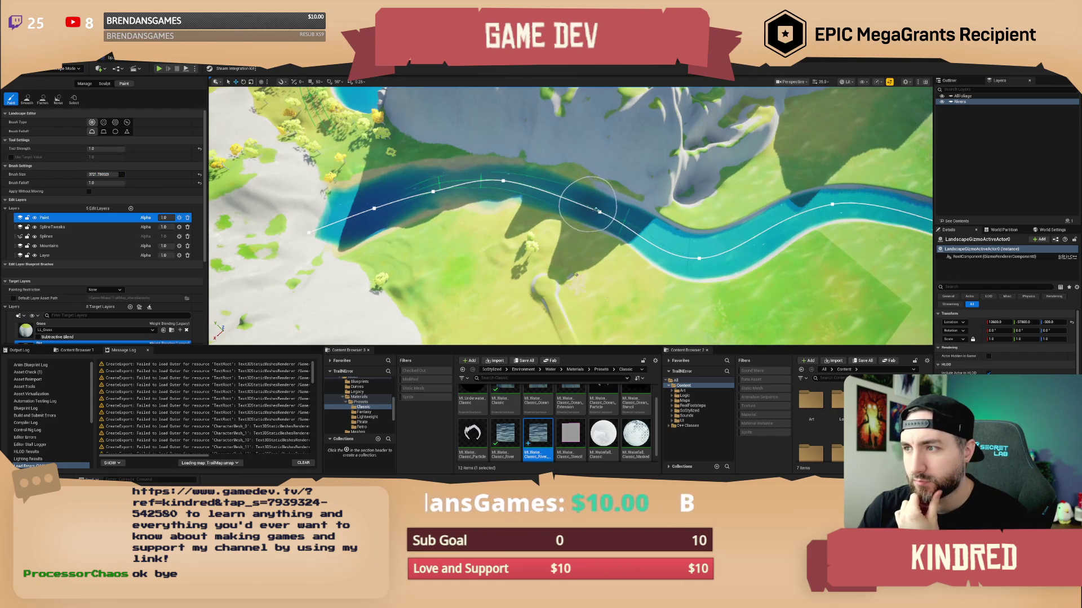
mouse_move(620, 222)
left_mouse_down()
mouse_move(746, 258)
mouse_move(850, 203)
mouse_move(693, 245)
mouse_move(504, 180)
mouse_move(571, 200)
mouse_move(609, 267)
left_mouse_up()
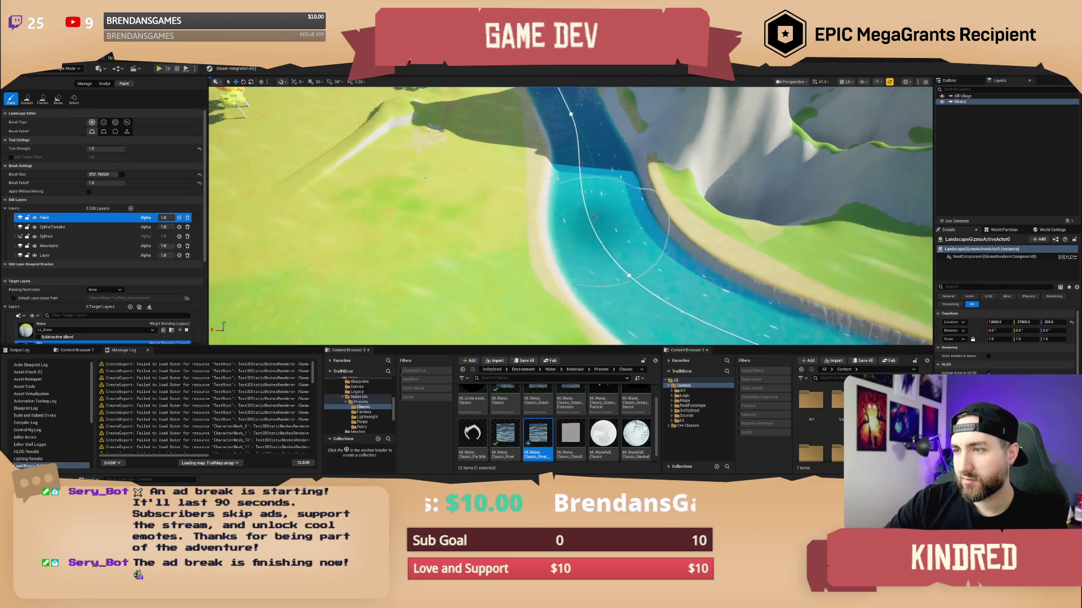
left_click_drag(609, 223, 485, 203)
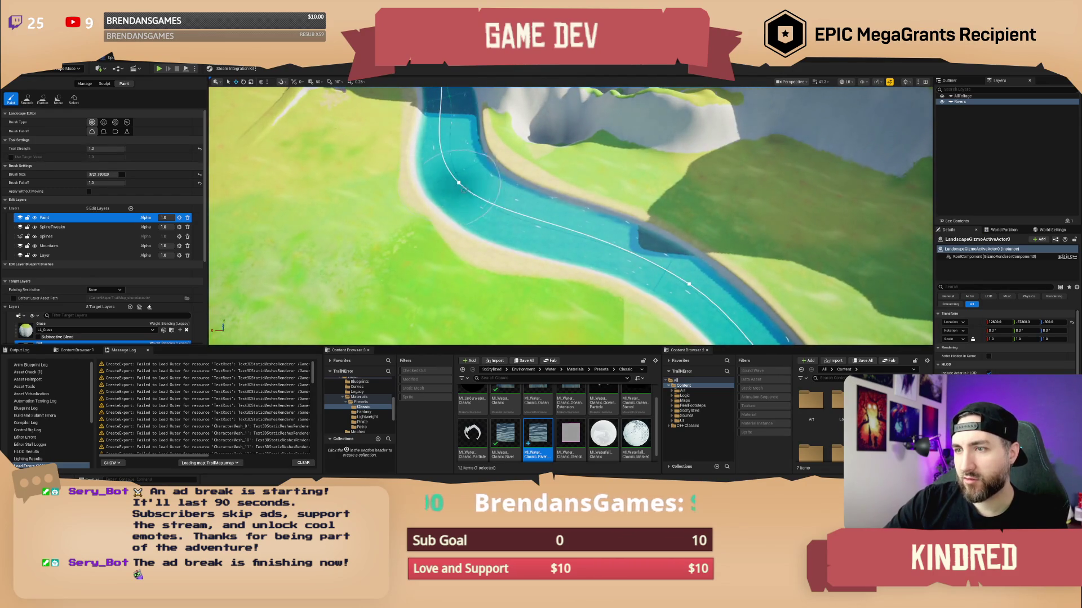
mouse_move(461, 200)
left_mouse_down()
mouse_move(422, 158)
mouse_move(383, 180)
mouse_move(624, 211)
left_mouse_up()
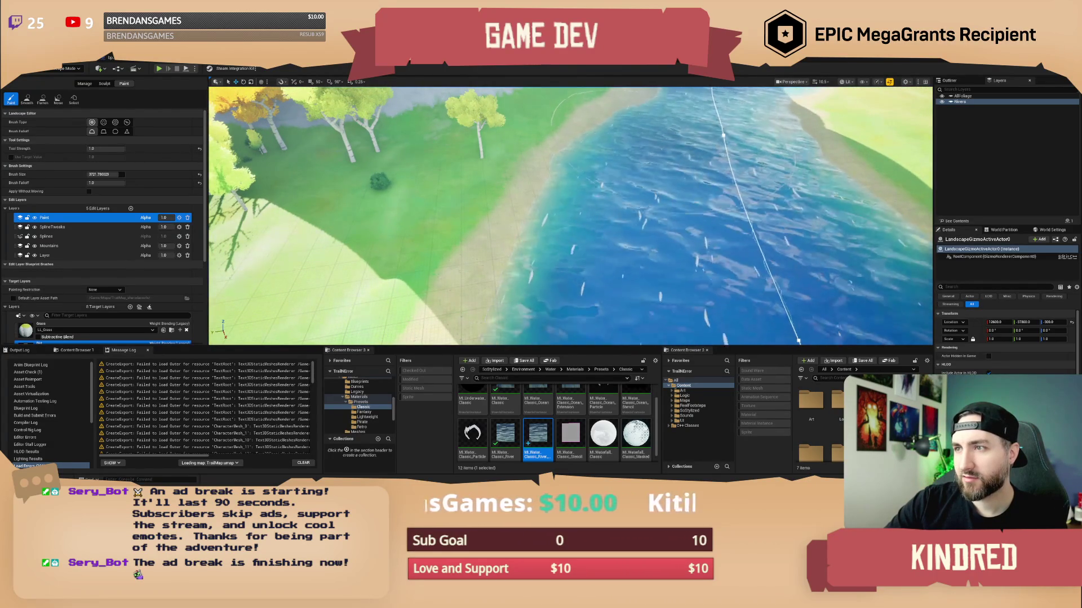
mouse_move(624, 212)
left_mouse_down()
mouse_move(614, 217)
mouse_move(642, 207)
left_mouse_up()
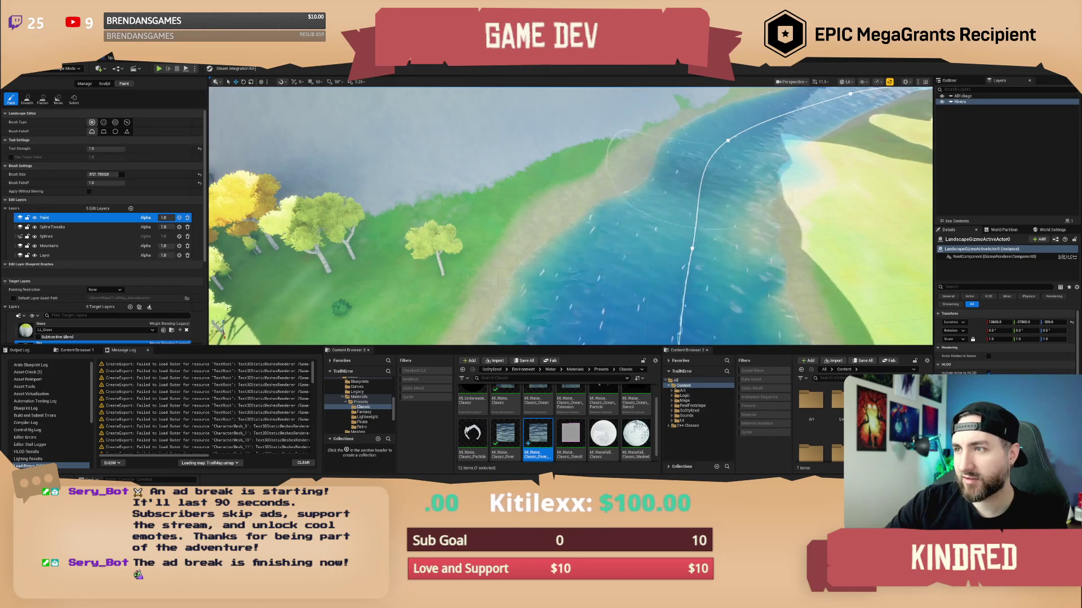
left_click_drag(674, 215, 713, 214)
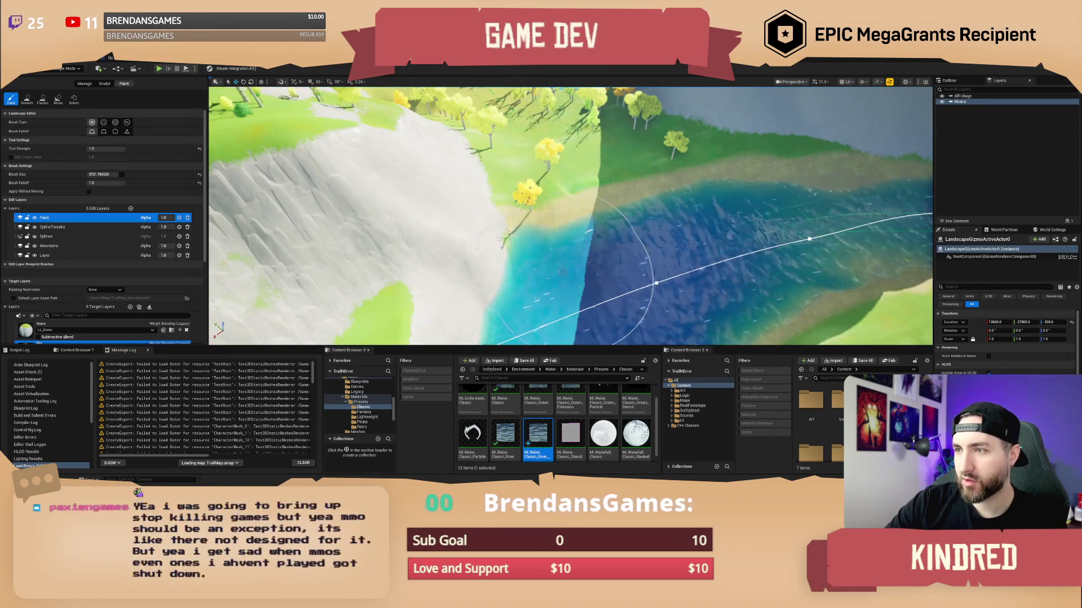
left_click_drag(540, 276, 453, 301)
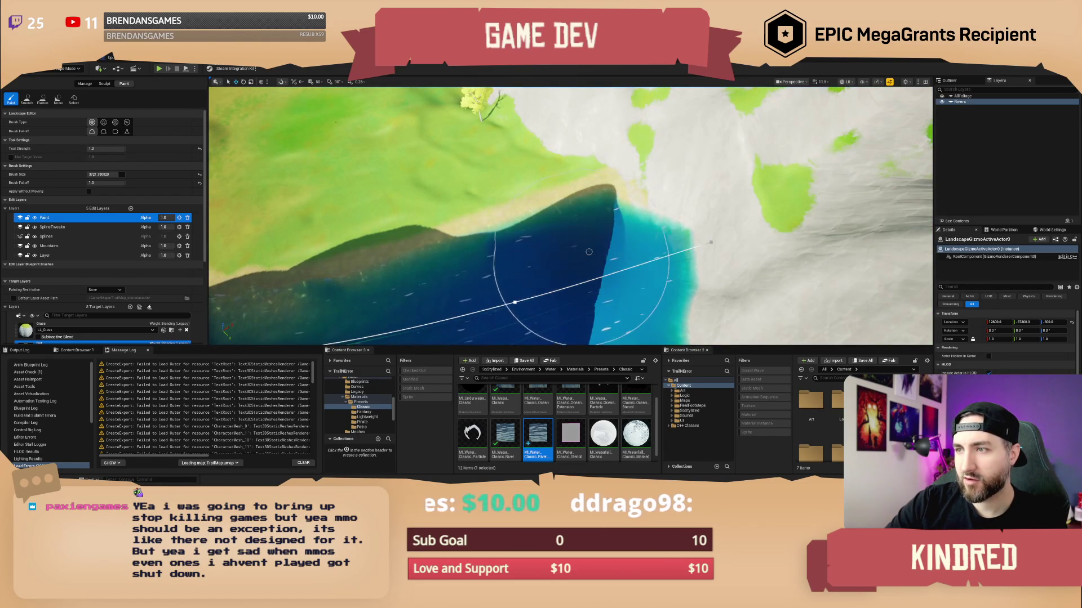
mouse_move(609, 238)
left_mouse_down()
mouse_move(552, 247)
mouse_move(486, 155)
left_mouse_up()
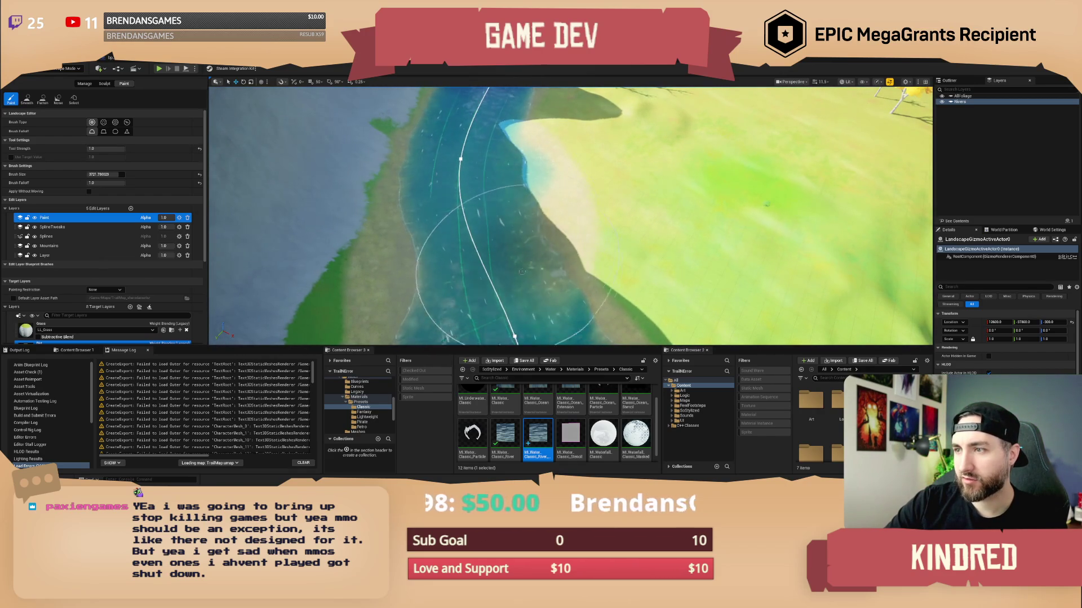
mouse_move(583, 271)
left_mouse_down()
mouse_move(523, 212)
mouse_move(521, 228)
mouse_move(479, 203)
mouse_move(550, 257)
left_mouse_up()
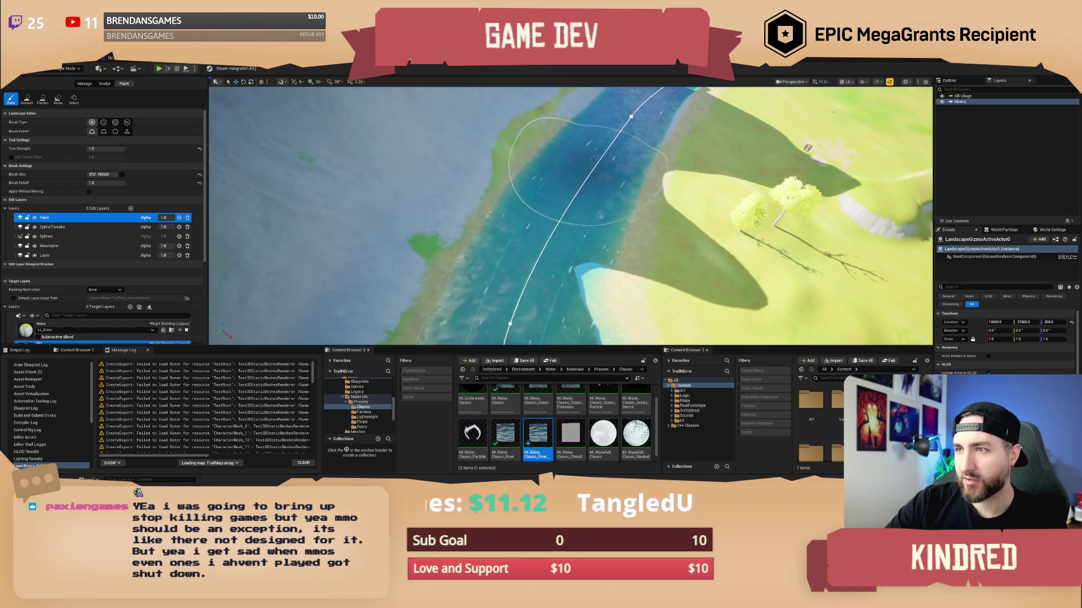
mouse_move(613, 179)
left_mouse_down()
mouse_move(569, 196)
mouse_move(614, 169)
left_mouse_up()
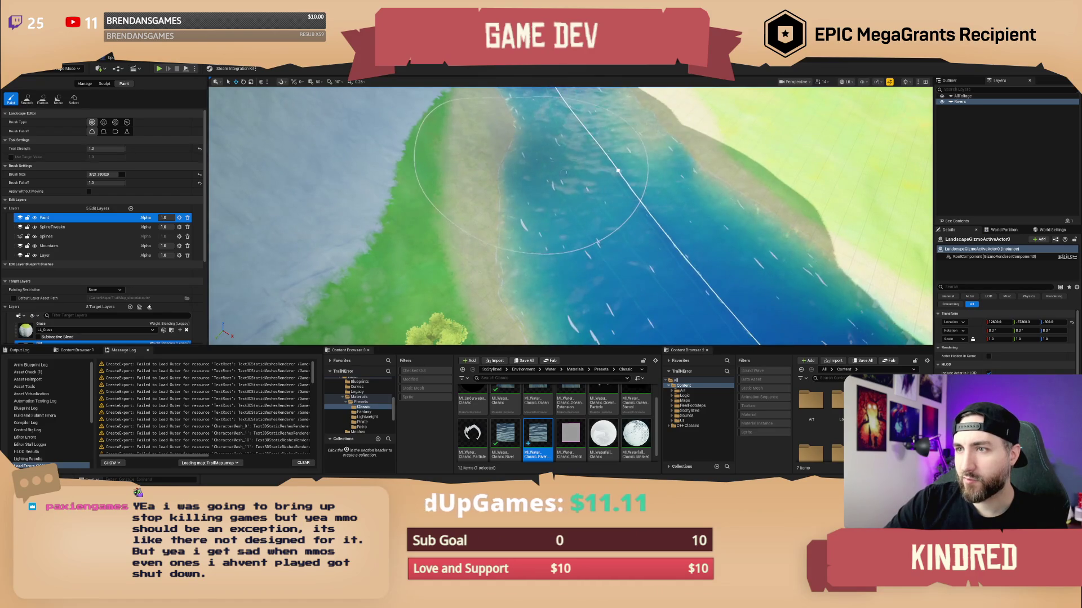
left_click_drag(618, 171, 543, 197)
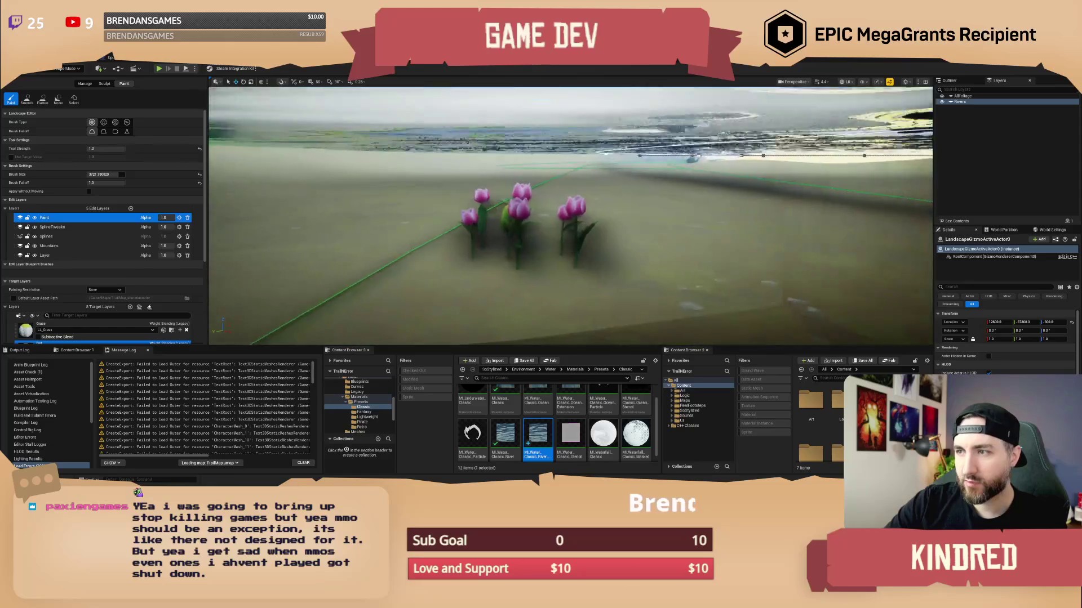
- Switch to Foliage mode, select all placed tulips, and frame them with F
left_click(70, 69)
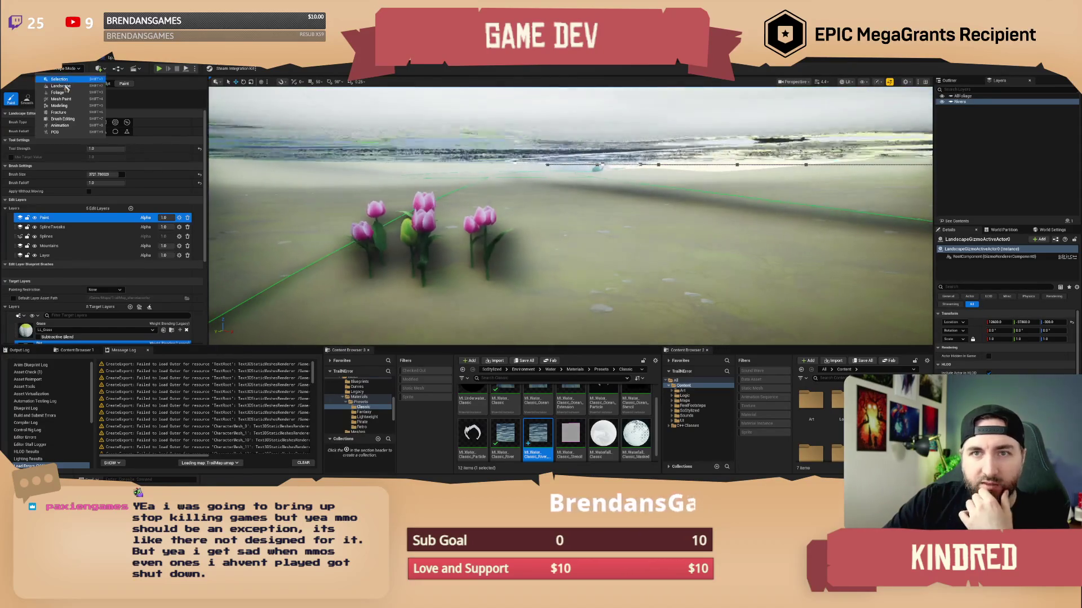
left_click(66, 93)
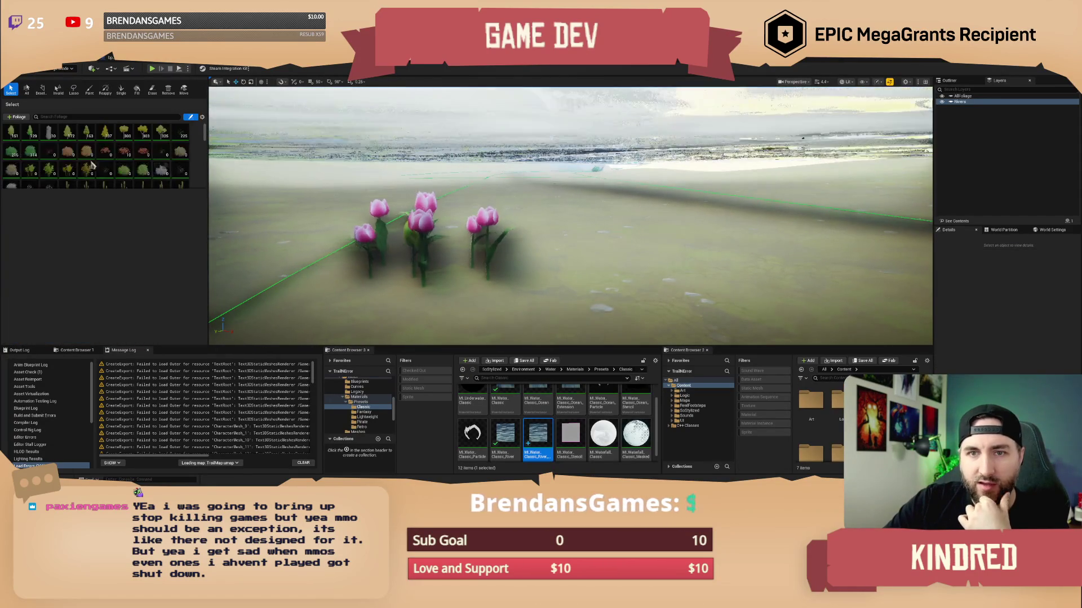
left_click(27, 89)
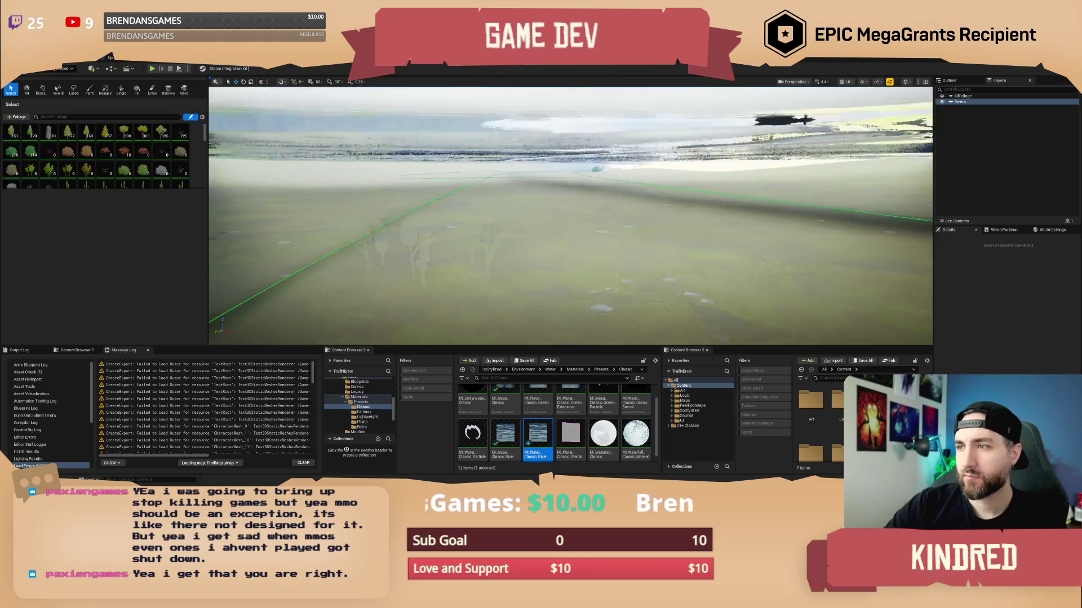
key("f")
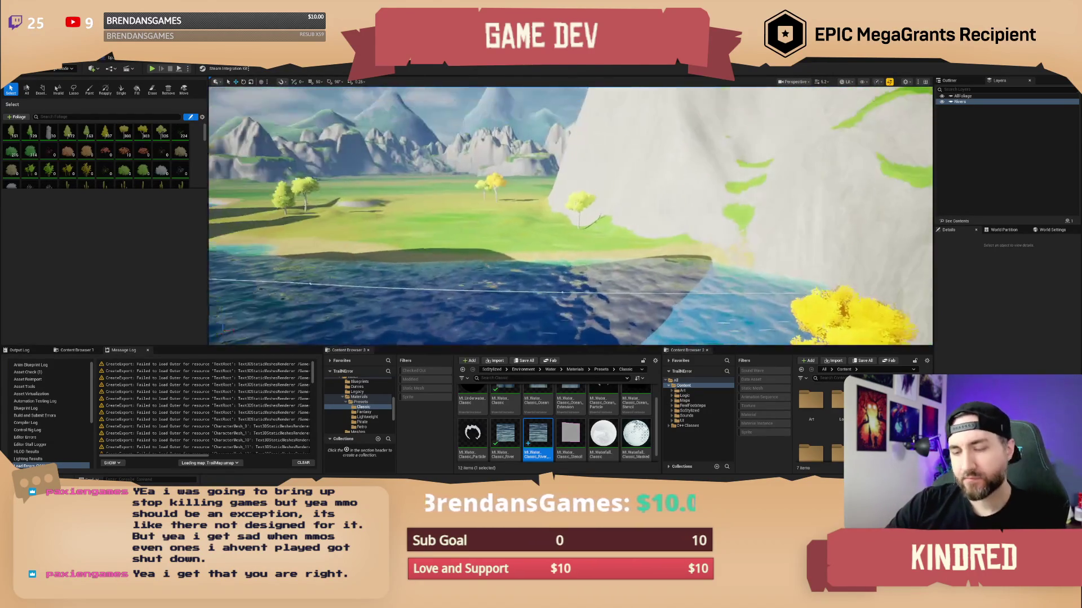
- Fly the view from the river over to the wooded hillside
scroll(570, 215, "up", 2)
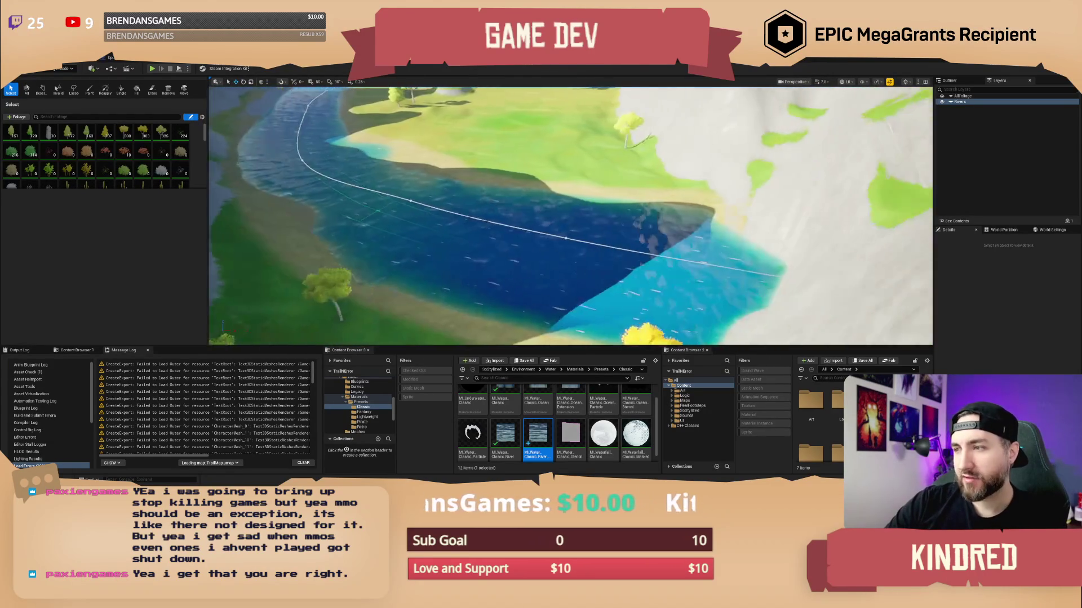
mouse_move(570, 215)
left_mouse_down()
mouse_move(515, 217)
mouse_move(498, 200)
mouse_move(499, 217)
mouse_move(459, 209)
left_mouse_up()
scroll(570, 216, "down", 3)
scroll(570, 216, "down", 1)
scroll(570, 216, "up", 1)
scroll(467, 211, "down", 2)
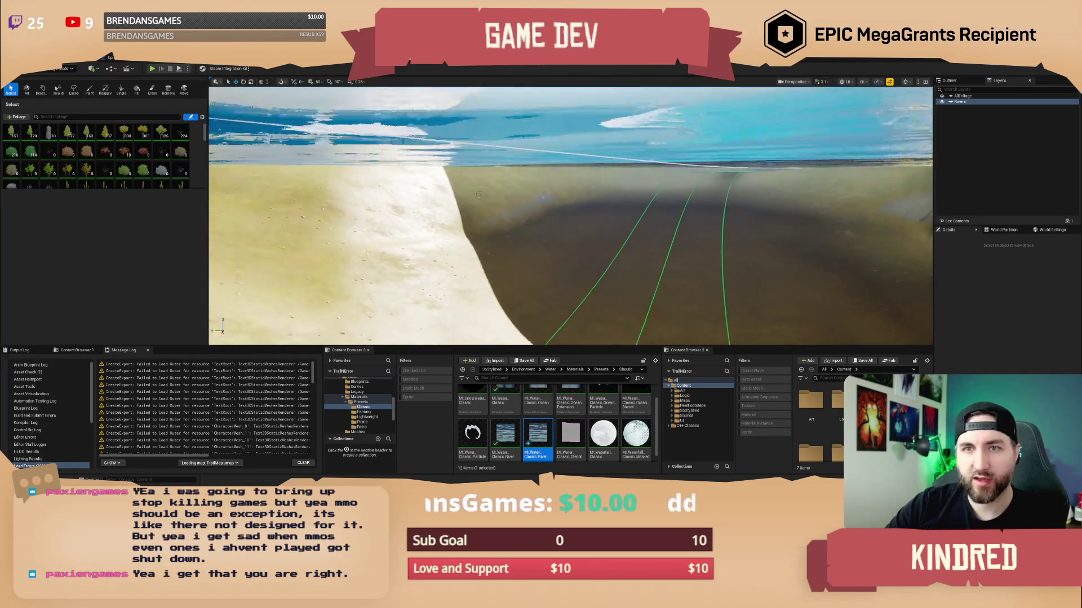
left_click(75, 68)
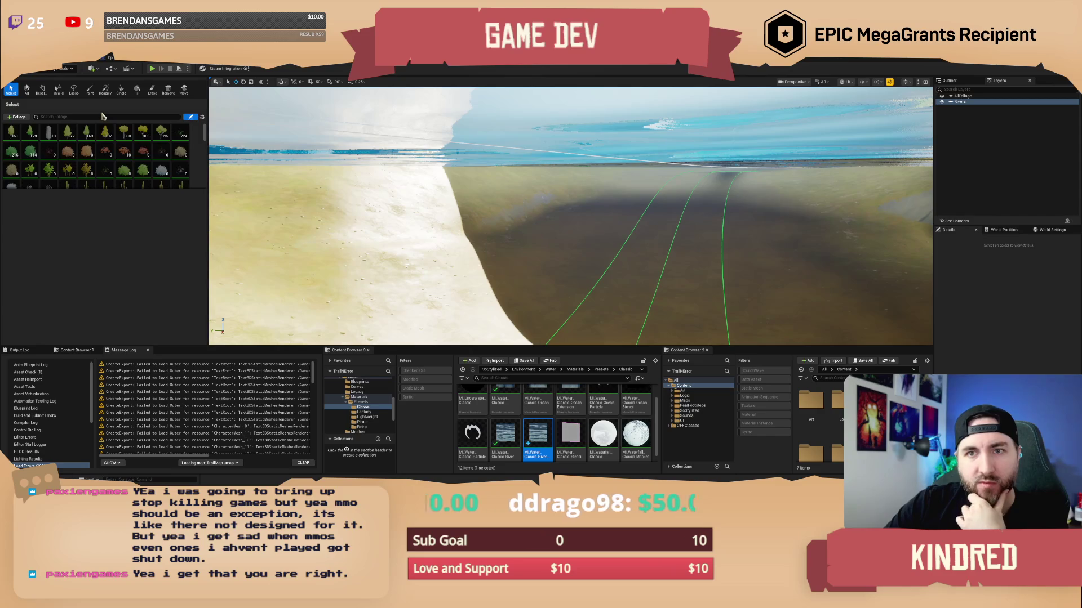
- Return to Landscape mode, activate the SplineTweaks edit layer, then switch to Selection mode
key("shift+2")
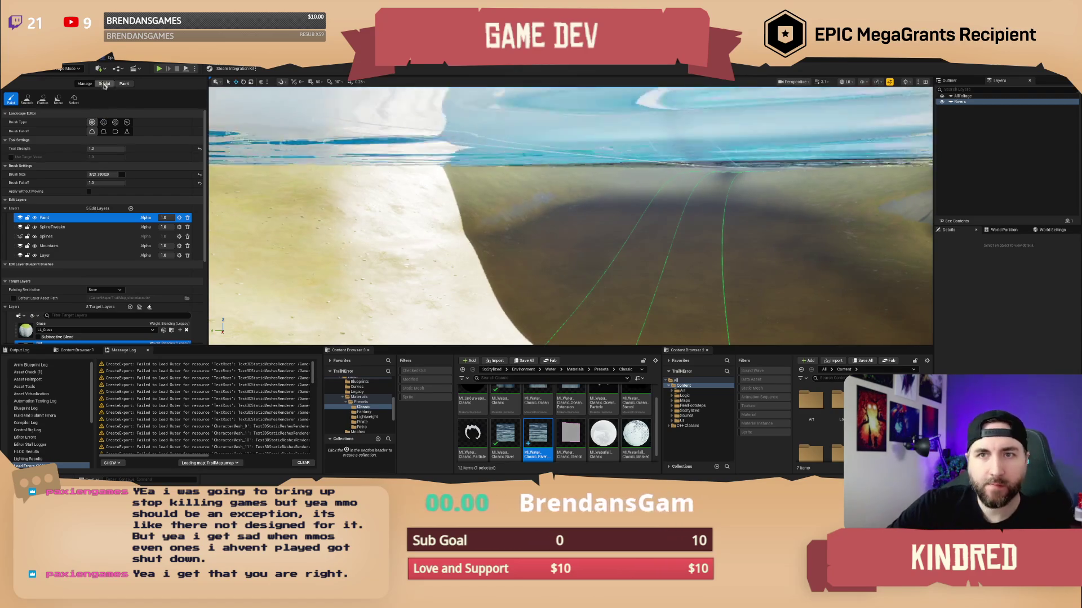
mouse_move(546, 218)
left_mouse_down()
mouse_move(541, 186)
mouse_move(507, 192)
mouse_move(485, 237)
left_mouse_up()
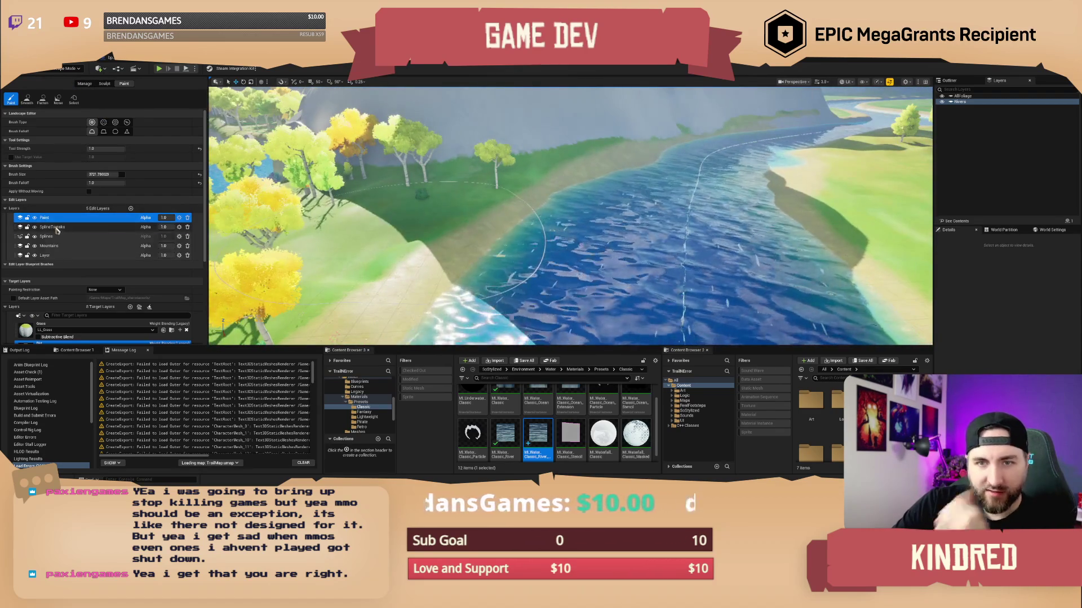
left_click(47, 228)
mouse_move(593, 259)
left_mouse_down()
mouse_move(572, 274)
mouse_move(566, 264)
mouse_move(558, 290)
mouse_move(541, 281)
left_mouse_up()
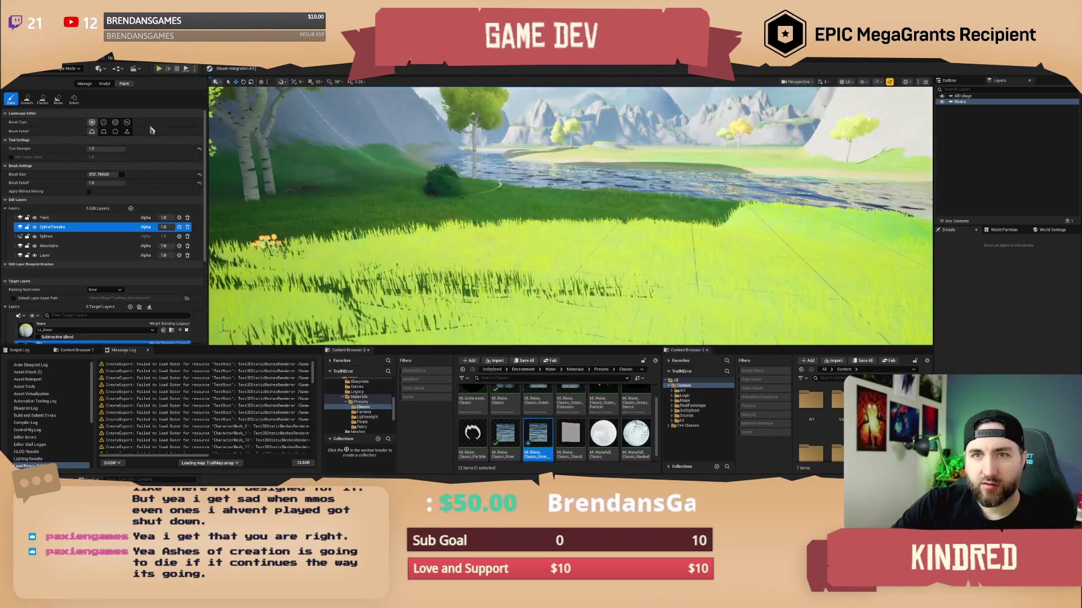
left_click(68, 68)
left_click(59, 82)
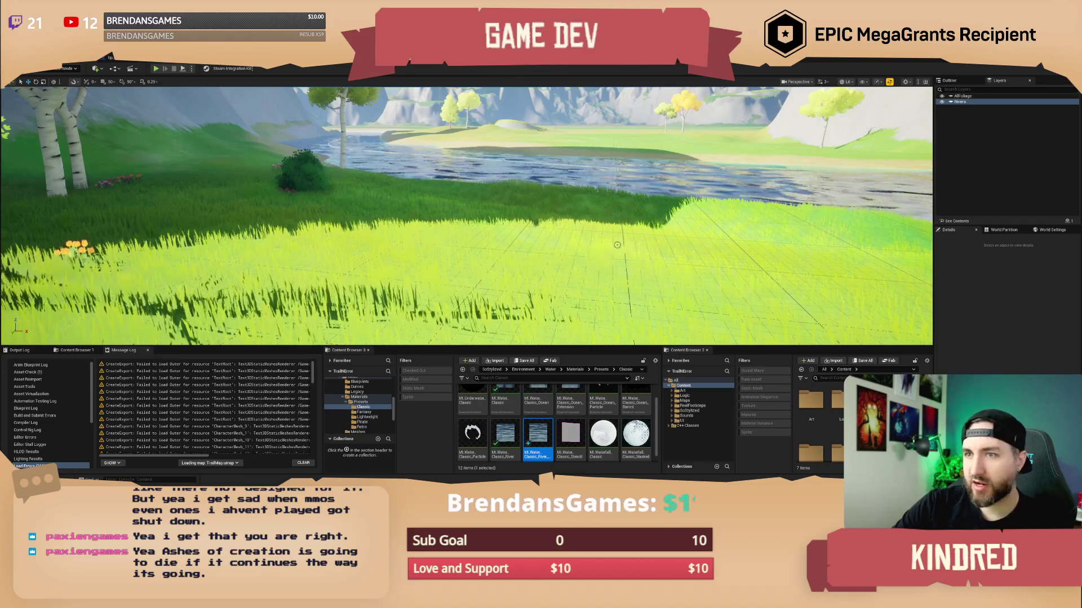
- Search Content Browser 2 for 'wagon debu' to find the debug wagon blueprints
left_click_drag(619, 253, 594, 240)
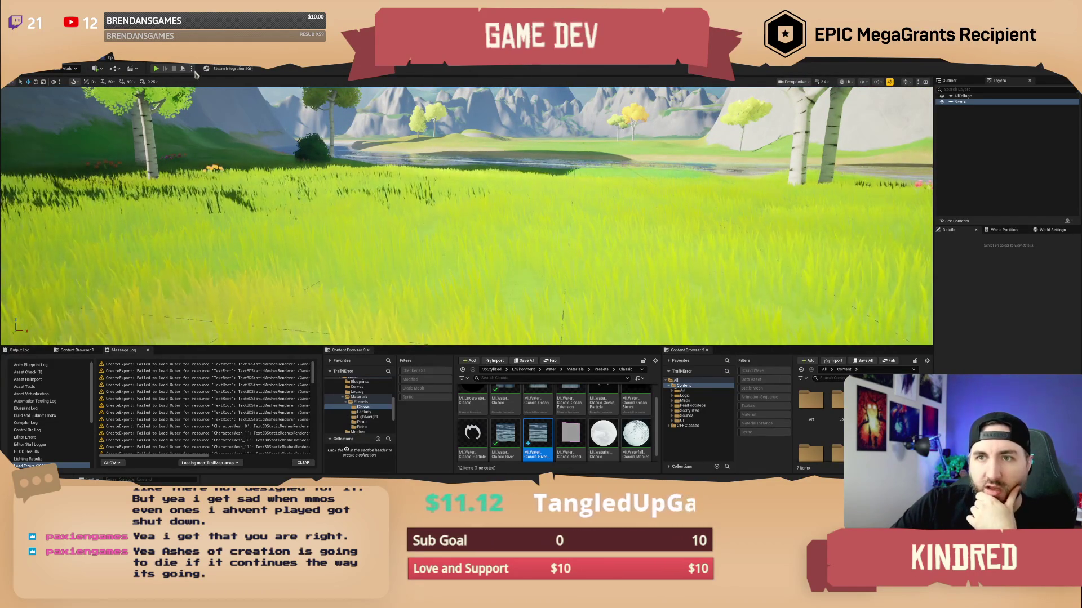
left_click(834, 378)
type("wagon debu")
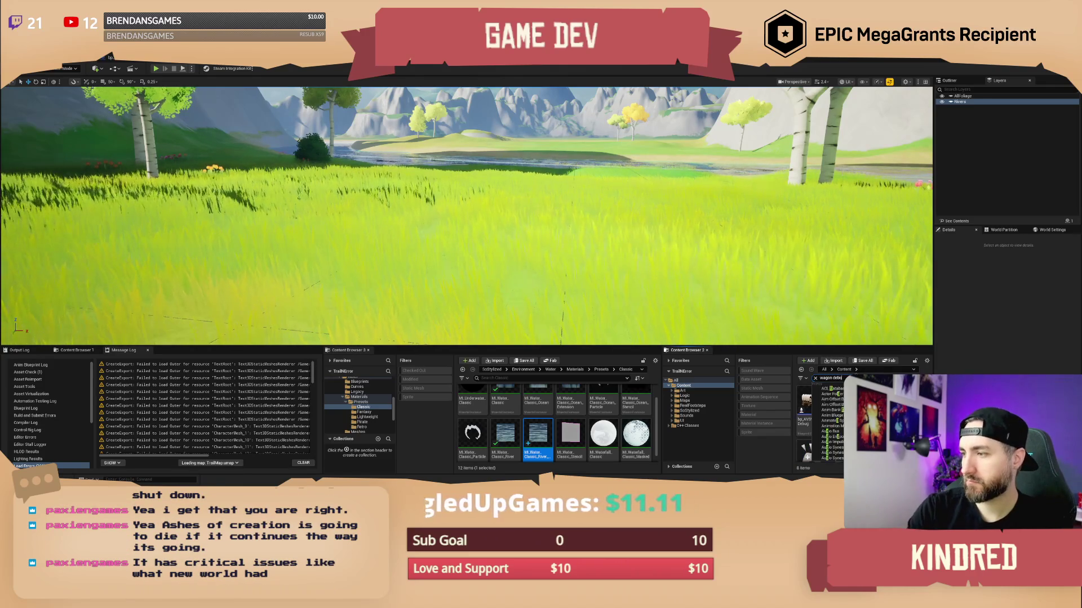
- Drag the debug ox wagon onto the grass and rotate it into position
left_click_drag(811, 405, 523, 239)
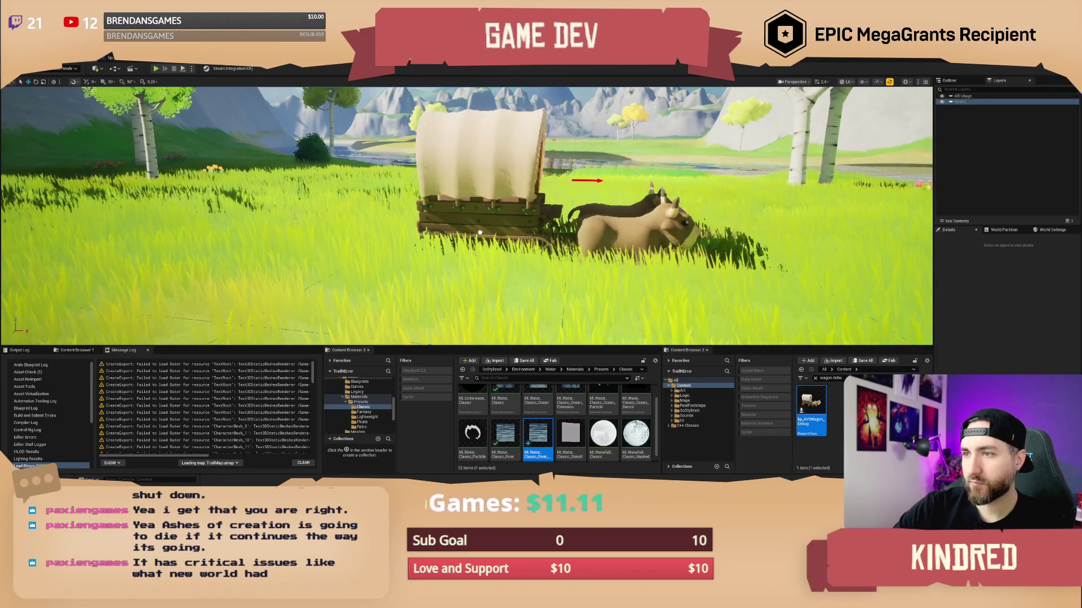
key("f")
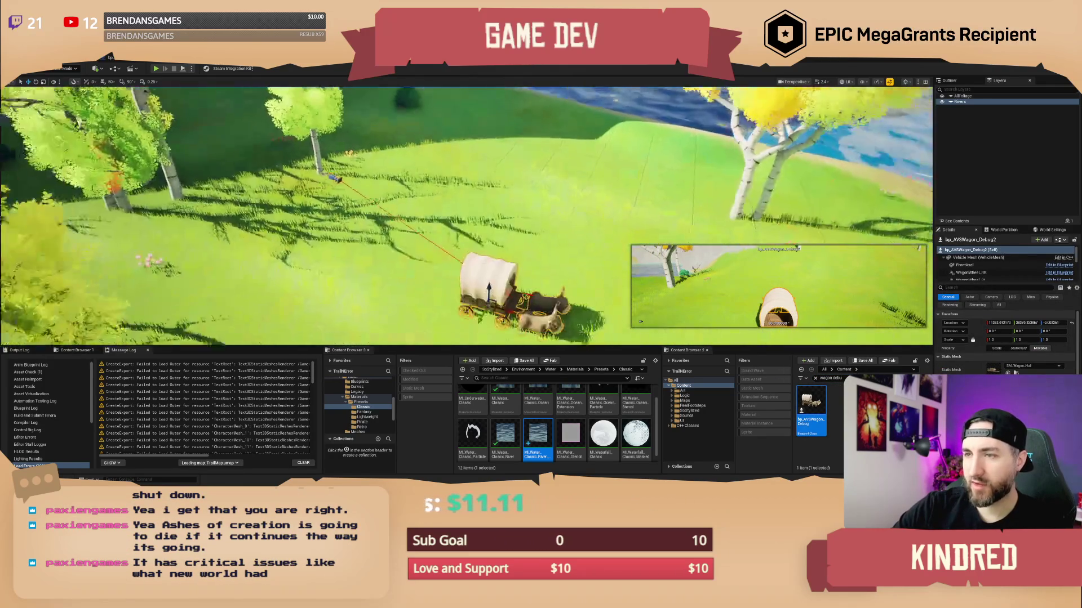
scroll(519, 210, "down", 3)
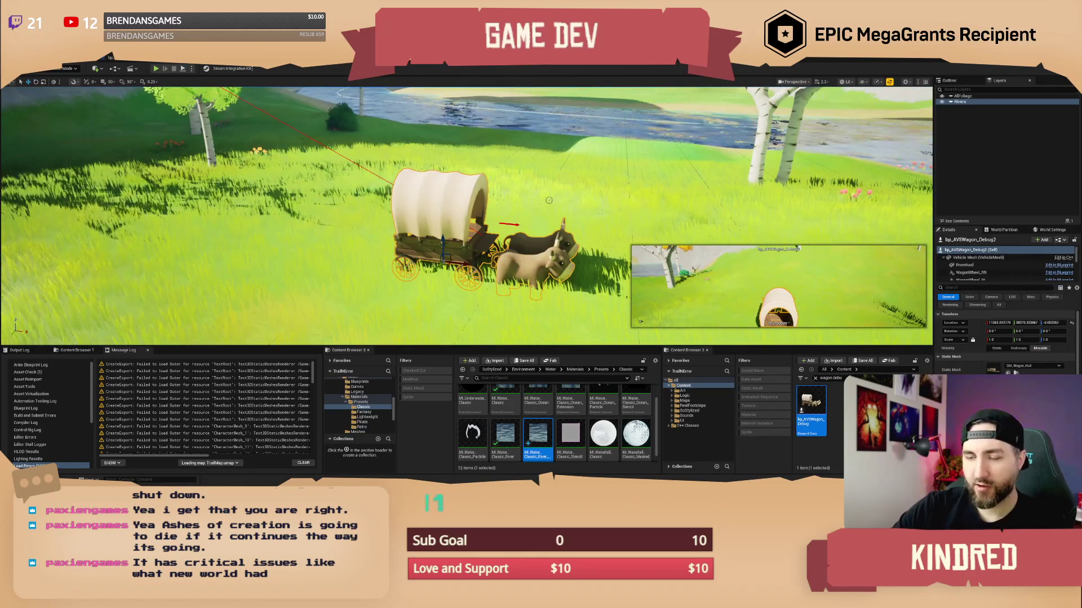
scroll(467, 214, "down", 2)
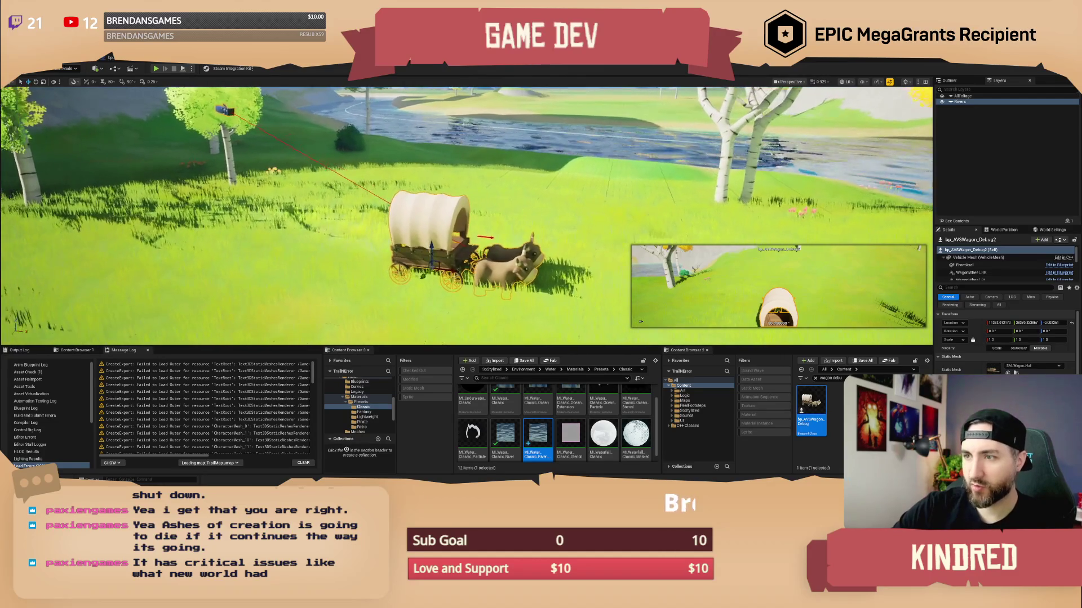
key("e")
left_click_drag(435, 272, 540, 262)
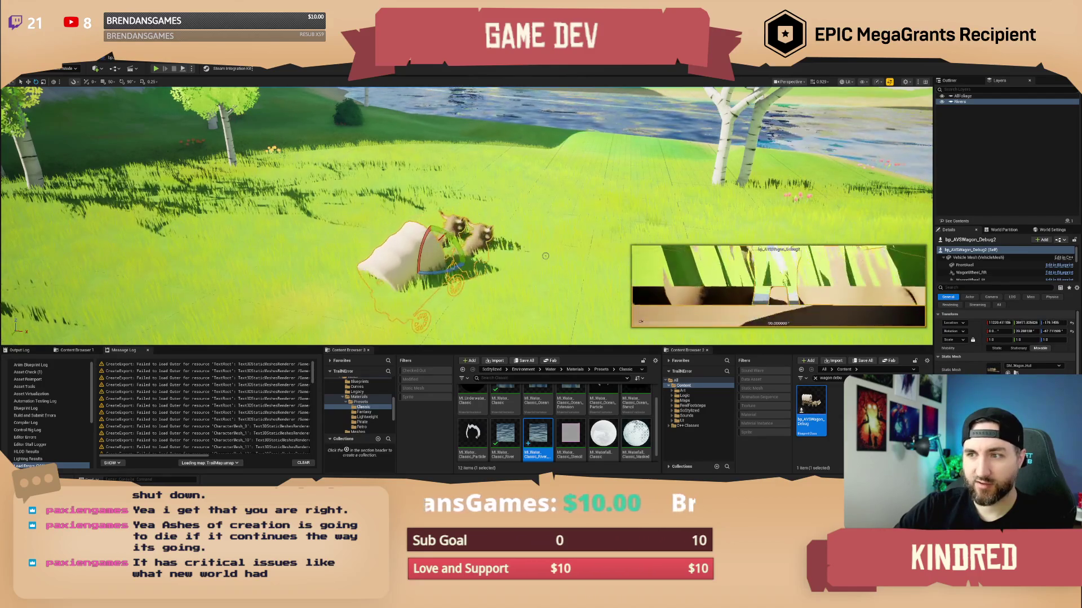
key("w")
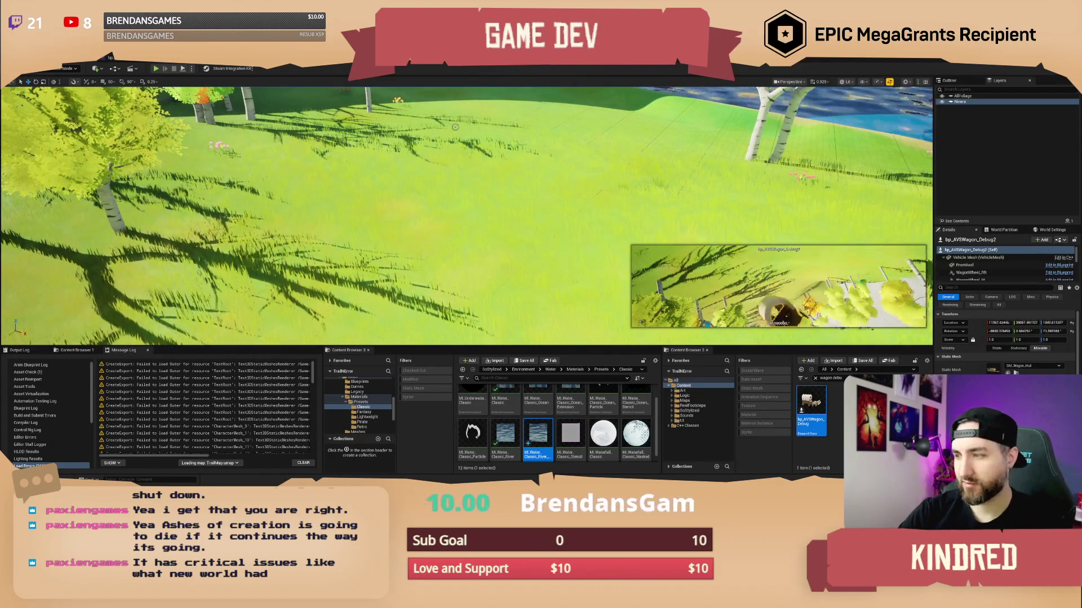
key("f")
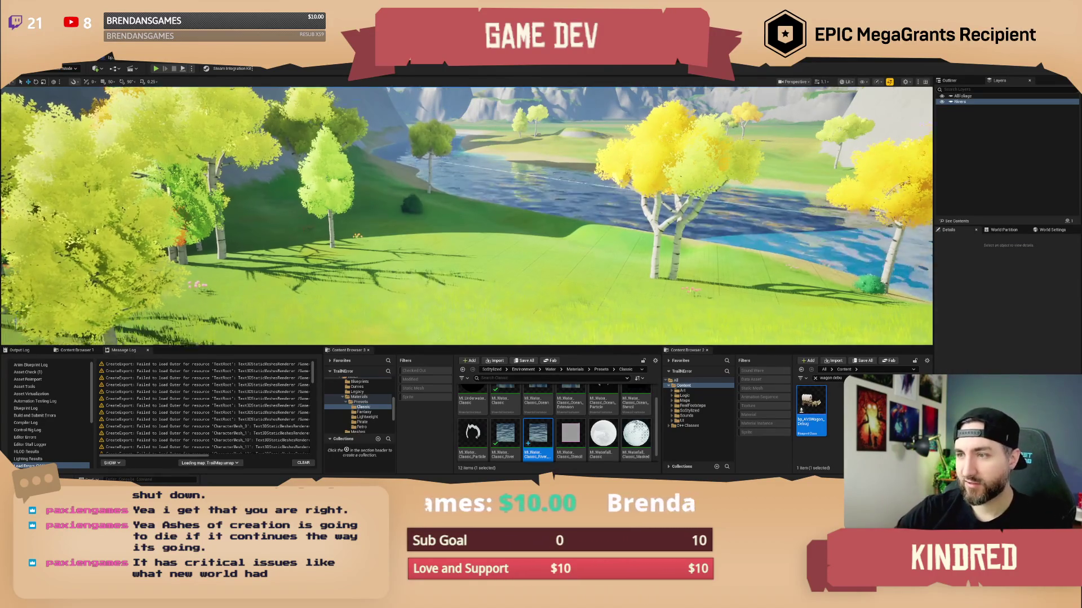
- Re-place bp_AVSWagon_Debug on the grass near the river and start Play-In-Editor
left_click_drag(811, 414, 457, 279)
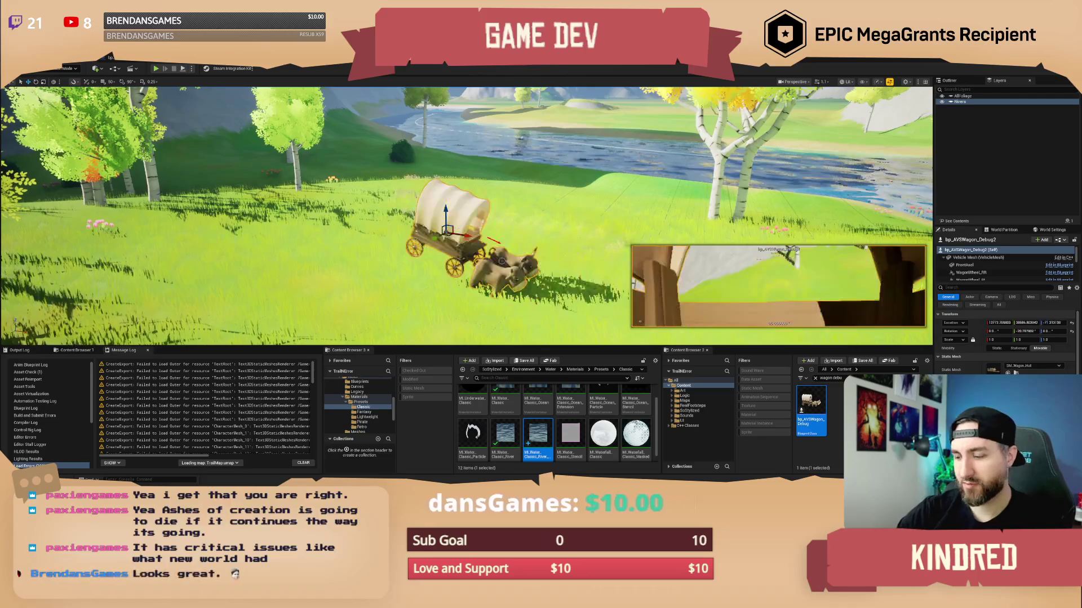
mouse_move(811, 417)
left_mouse_down()
mouse_move(533, 333)
mouse_move(410, 257)
left_mouse_up()
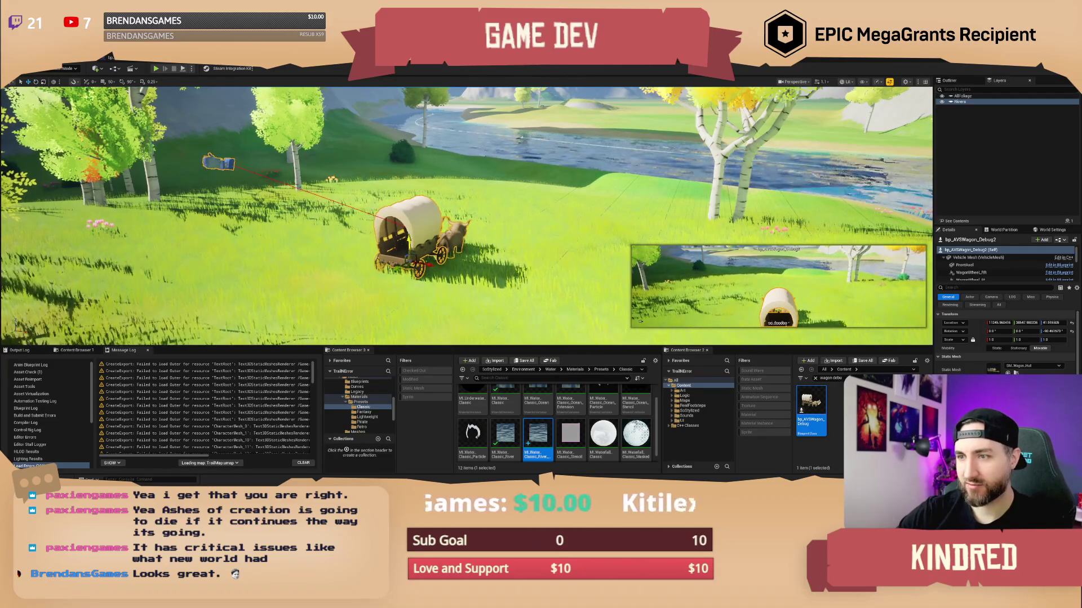
key("w")
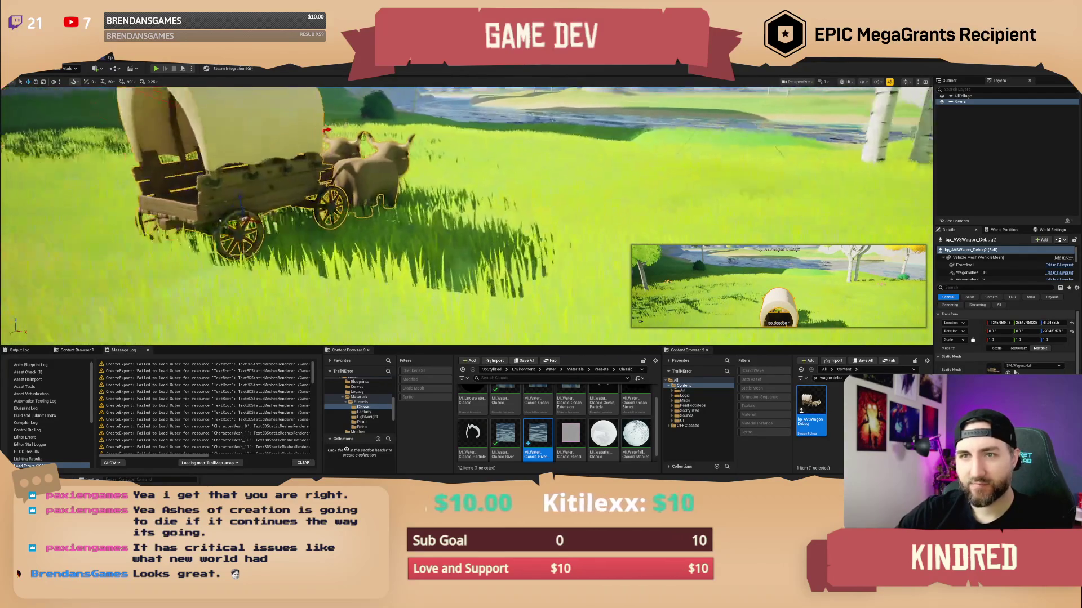
key("w")
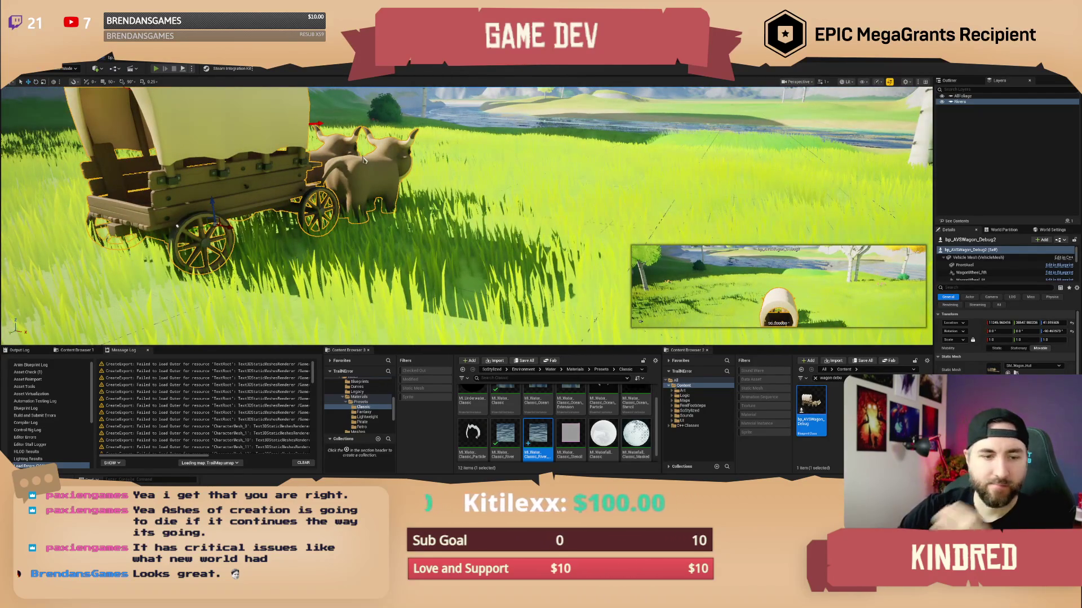
key("alt+p")
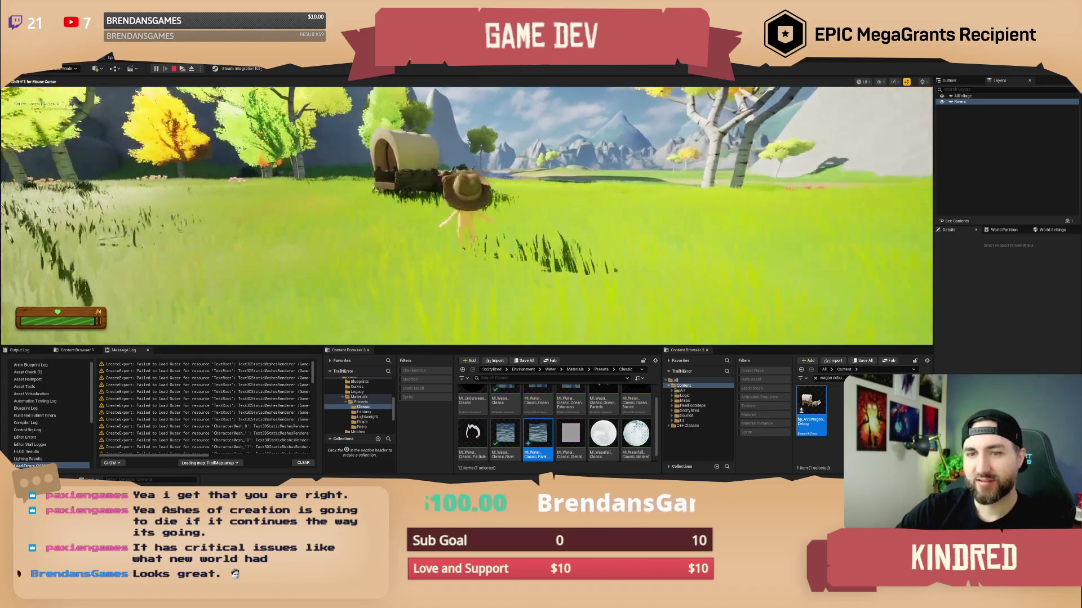
- Board the wagon, drive it along the riverbank into the water, then eject with F8
key("e")
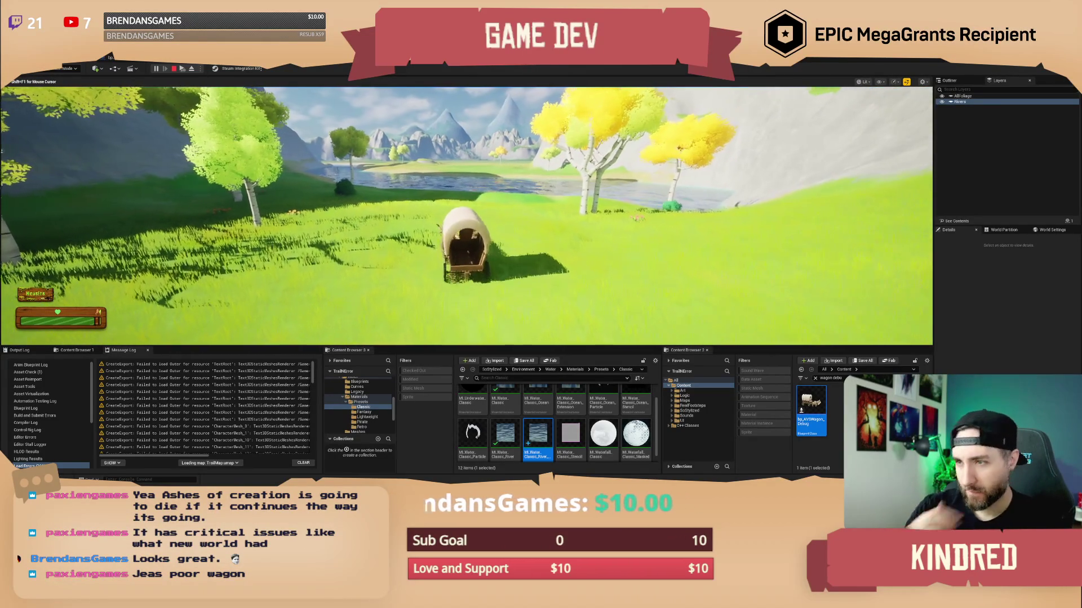
key("a")
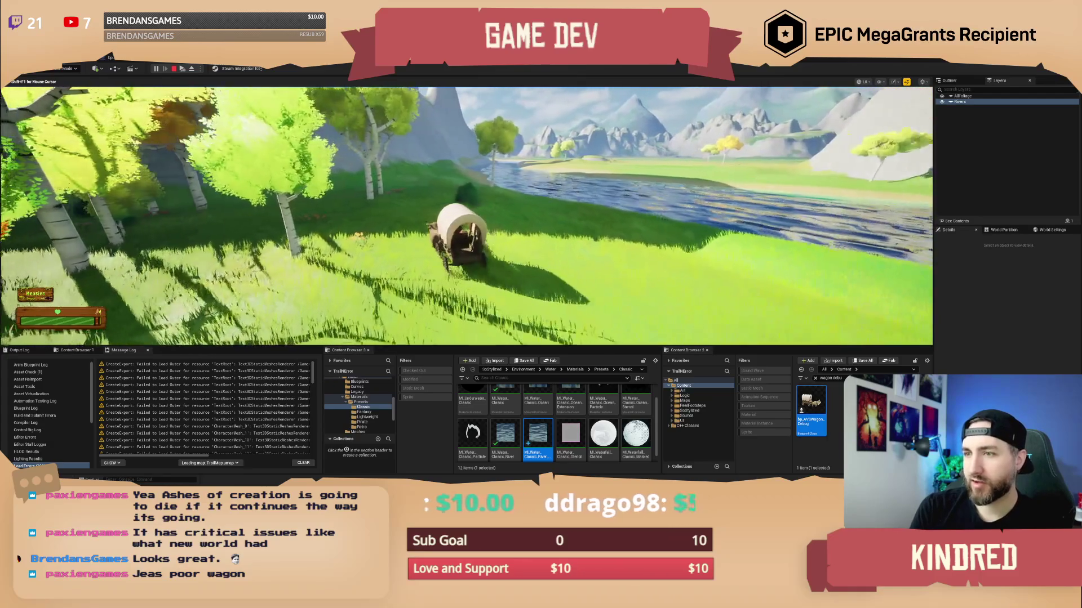
key("w")
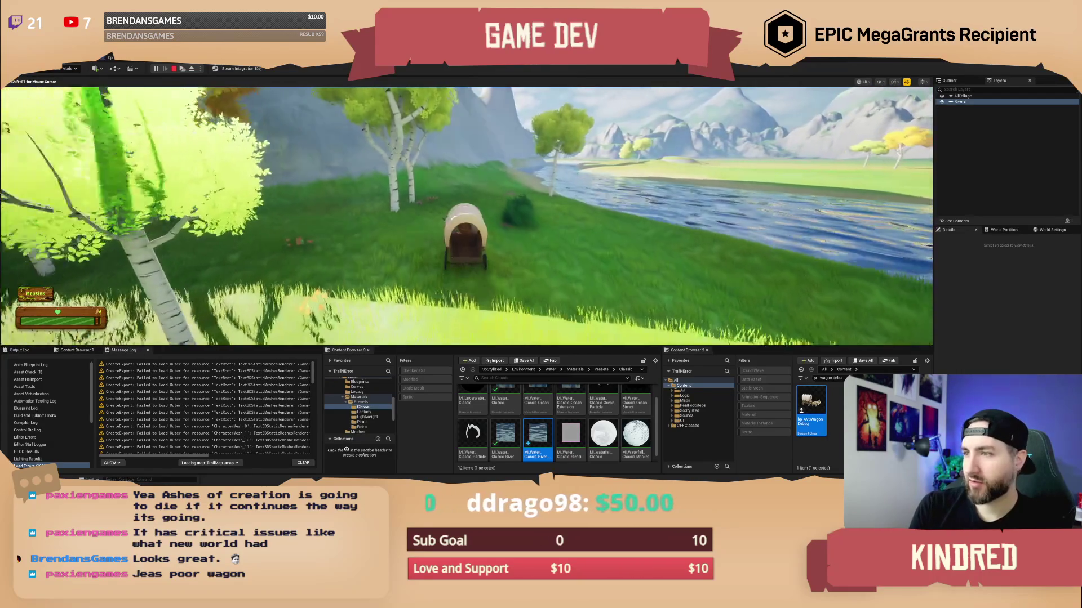
key("w")
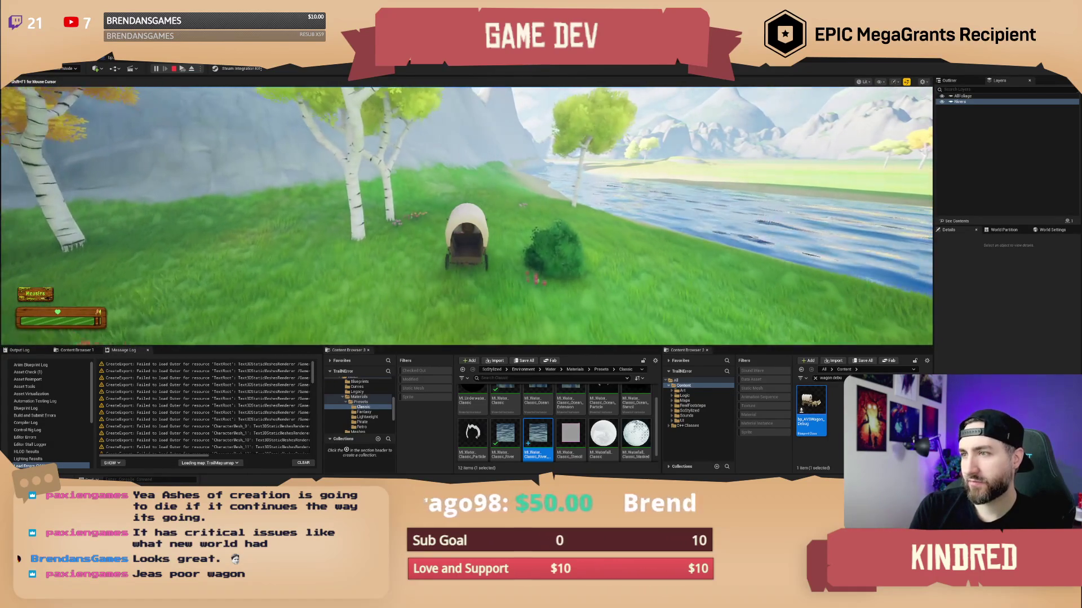
key("w")
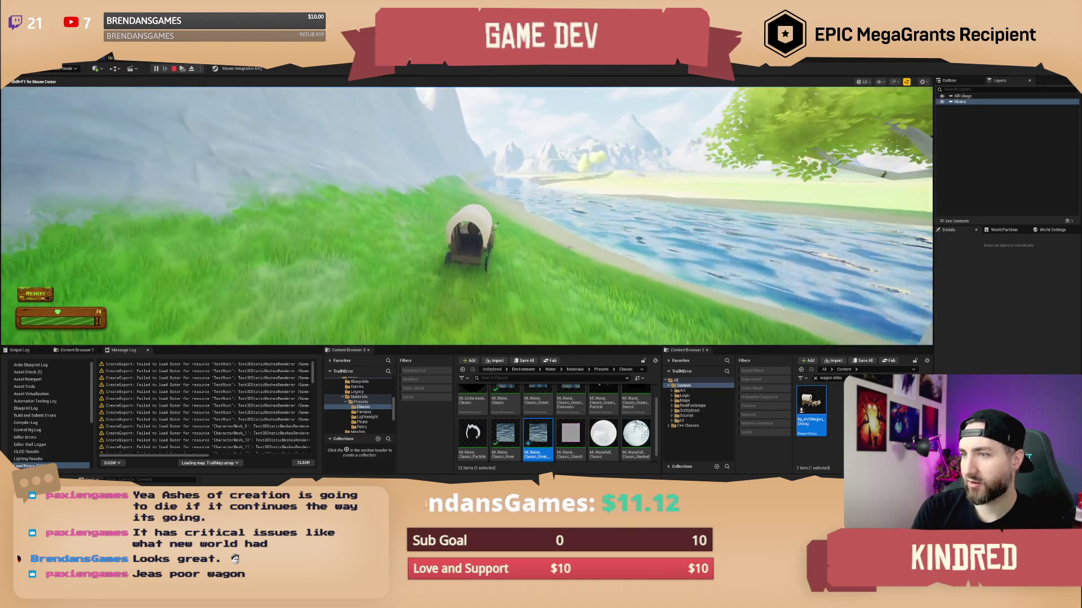
key("w")
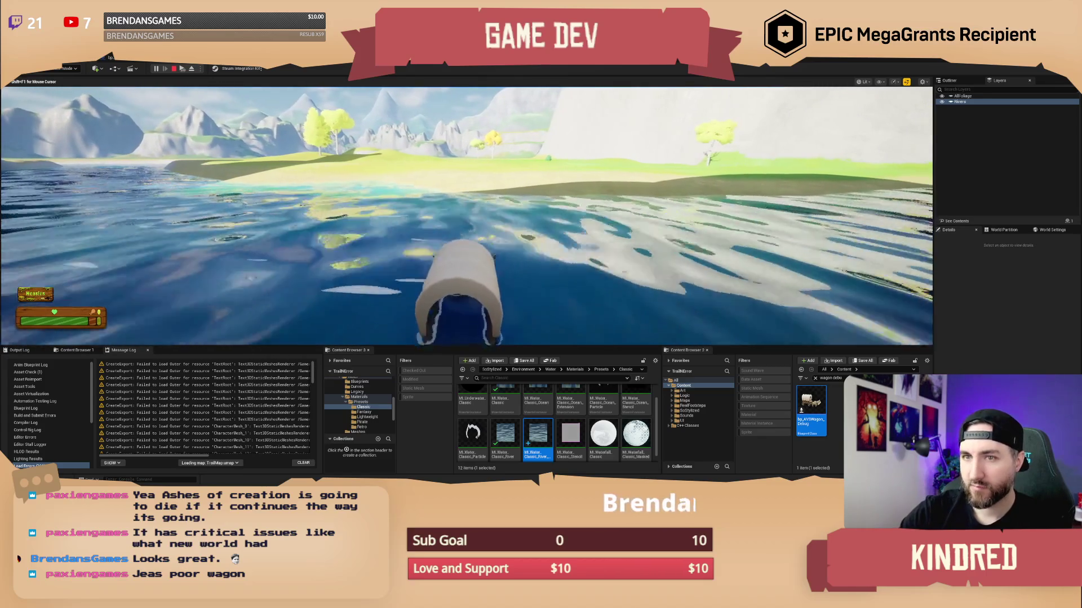
key("F8")
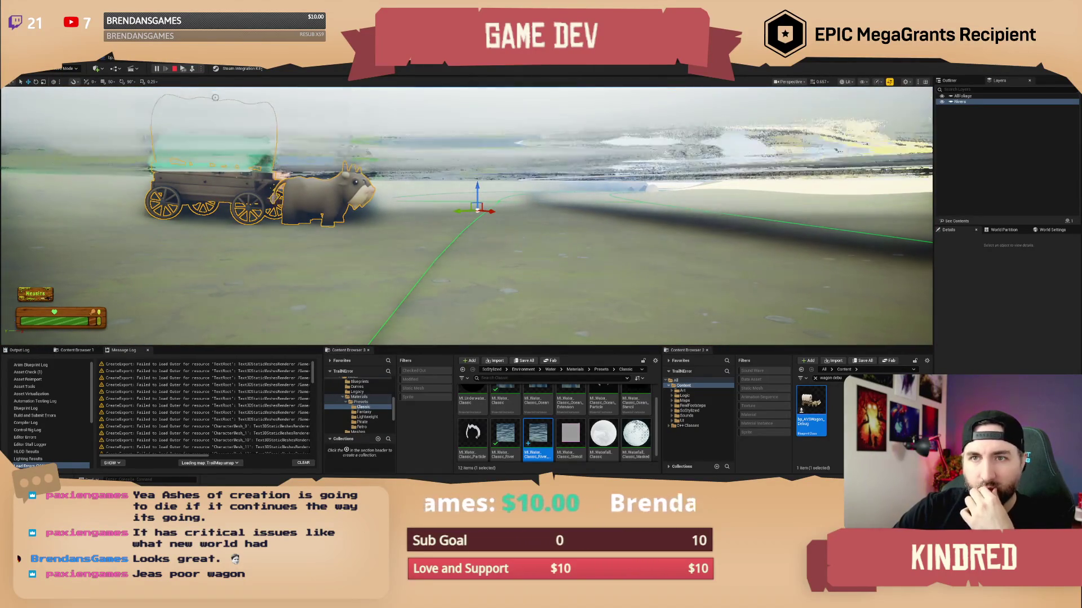
- Stop the play session and return to Landscape mode
key("Escape")
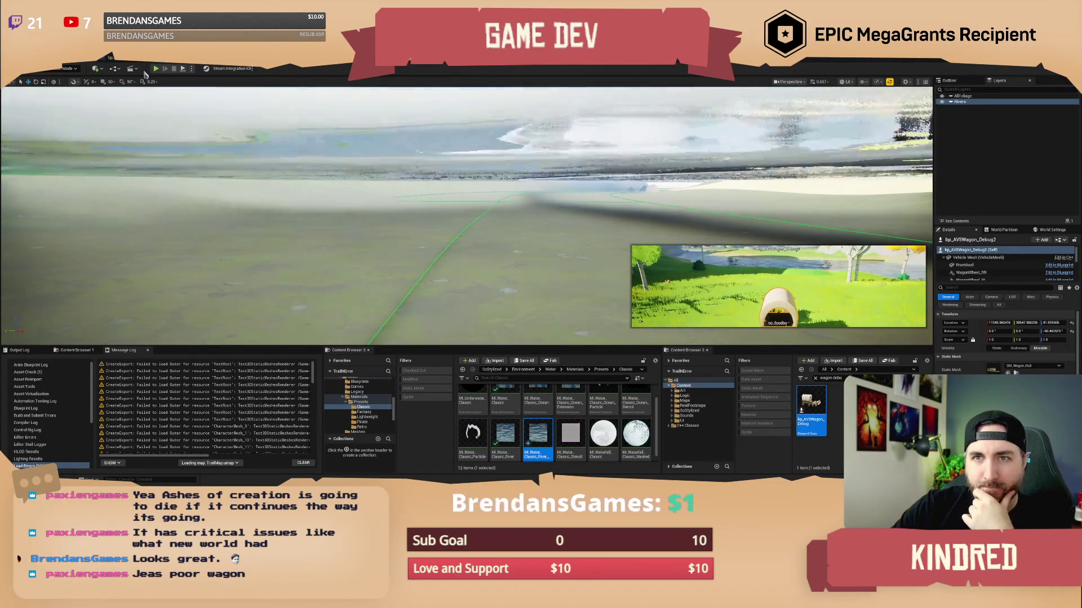
left_click(68, 69)
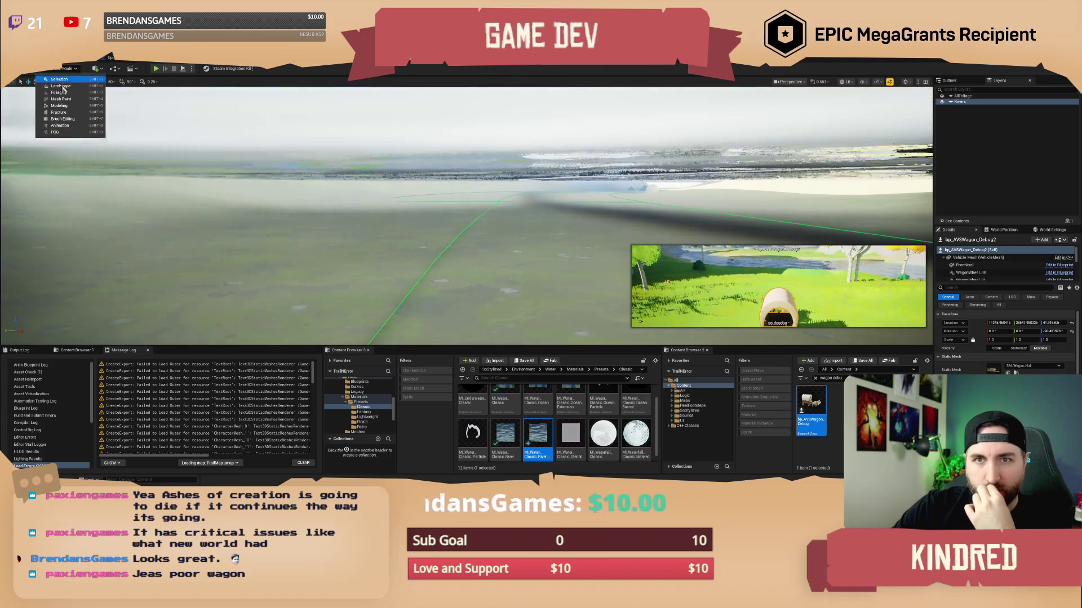
left_click(60, 79)
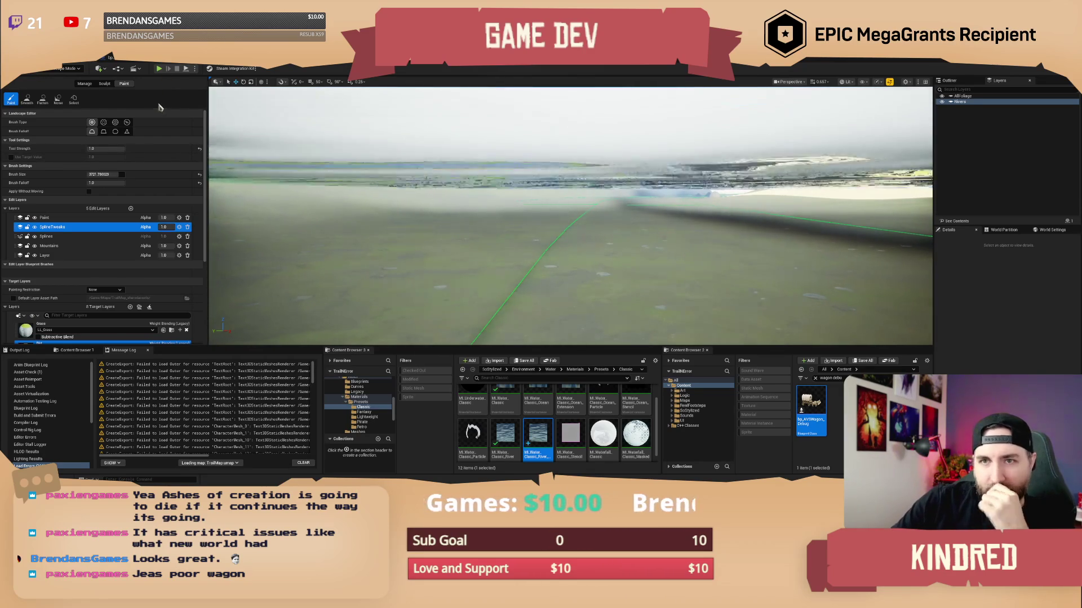
- Select the Splines tool under the Manage tab
scroll(82, 239, "down", 2)
scroll(81, 239, "down", 3)
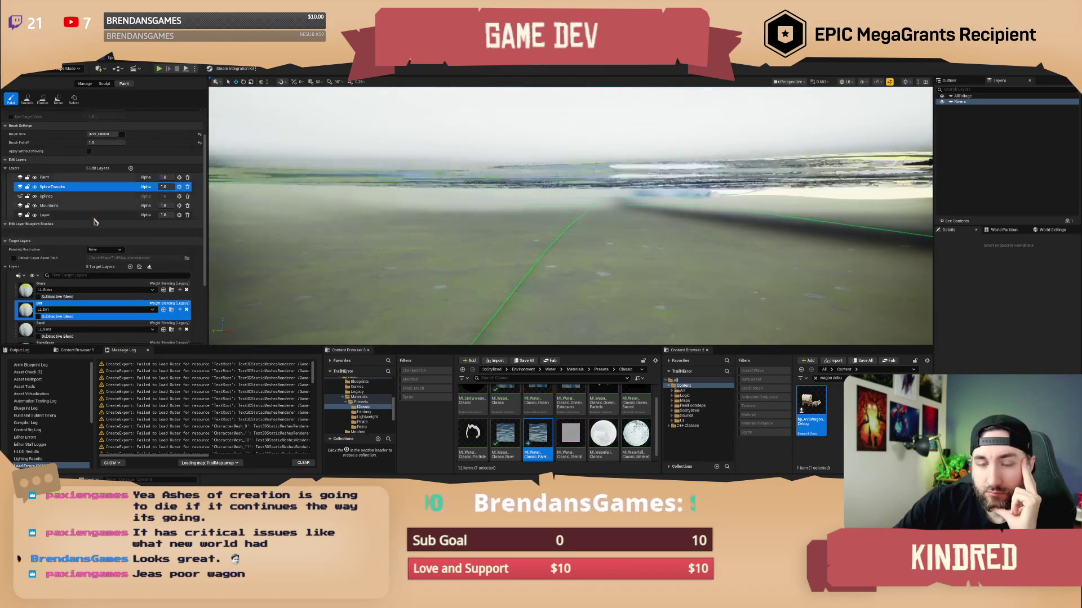
scroll(96, 221, "up", 5)
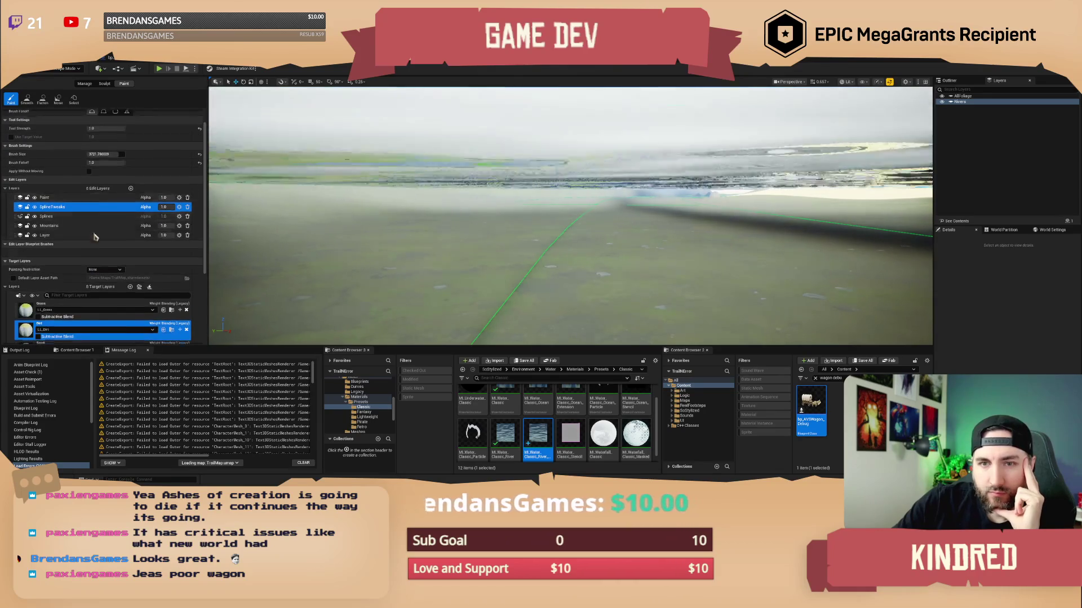
left_click(85, 83)
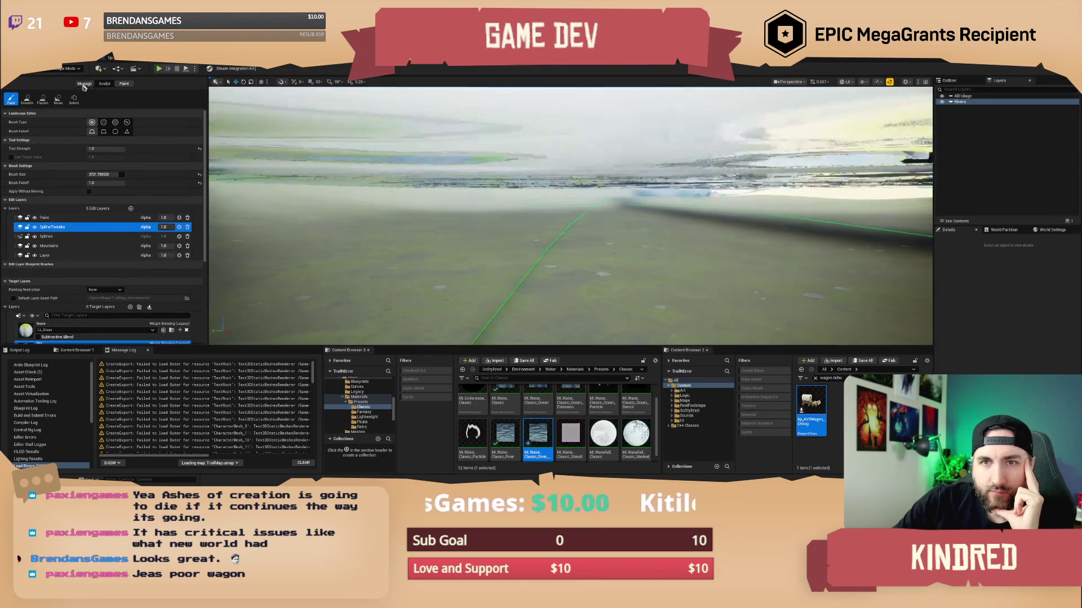
left_click(122, 99)
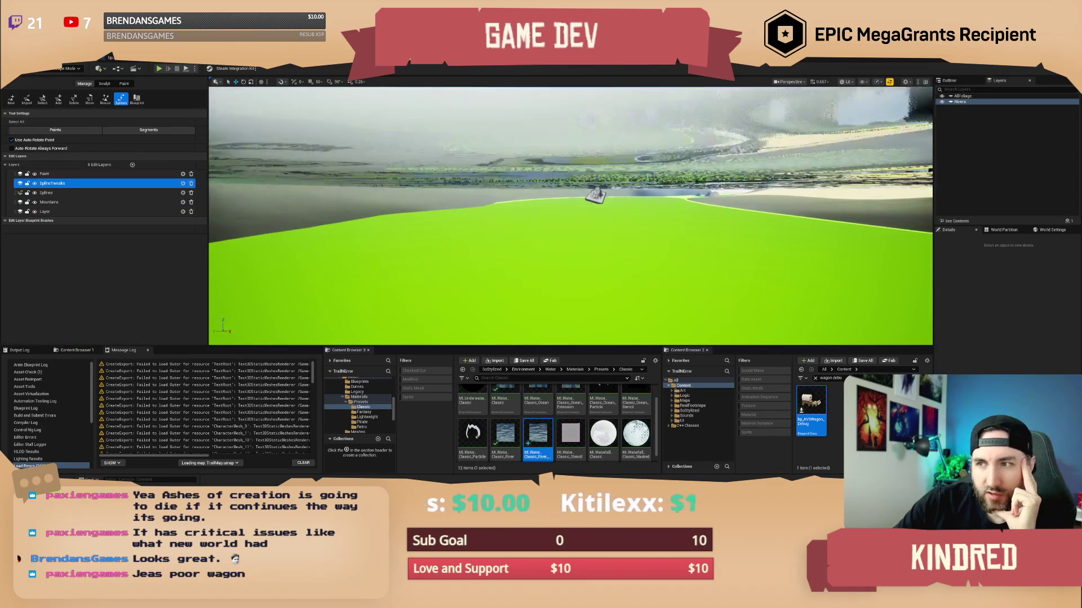
- Select a river spline control point, then pick the Flatten brush in Sculpt mode
left_click(595, 196)
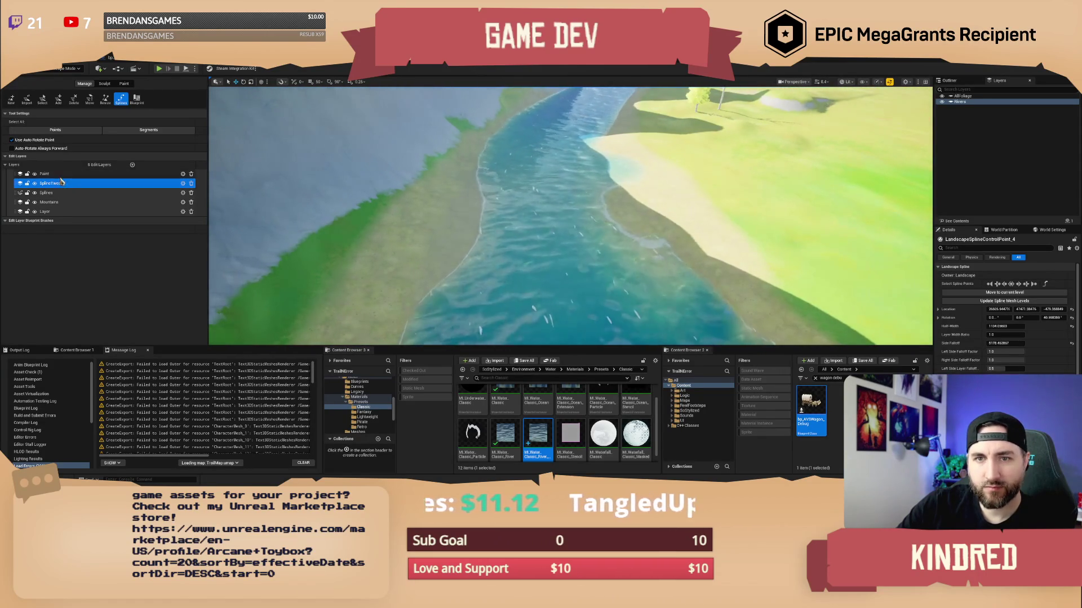
key("shift+2")
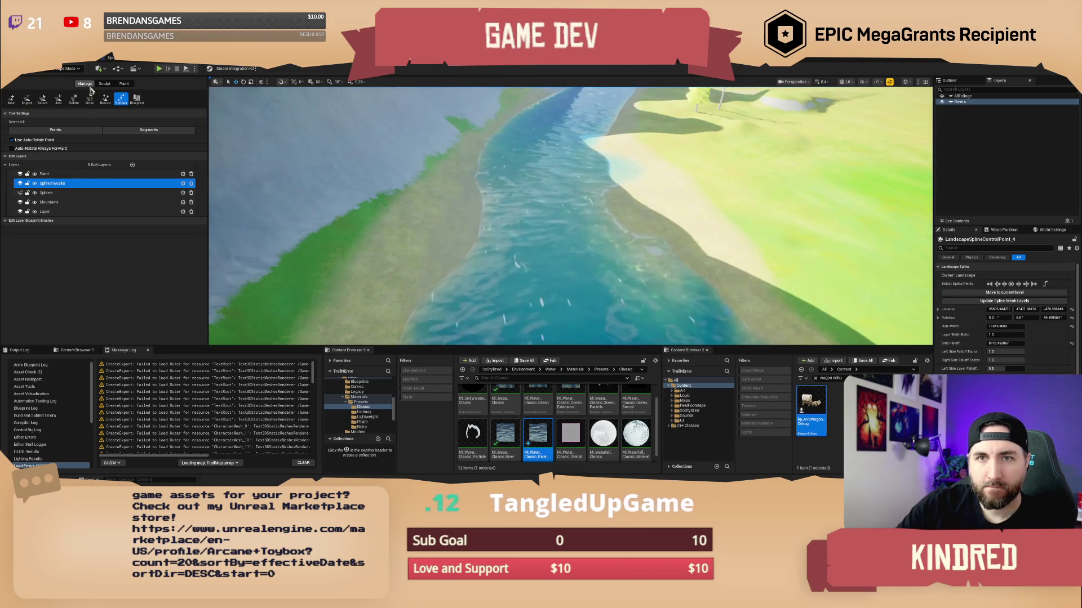
left_click(58, 100)
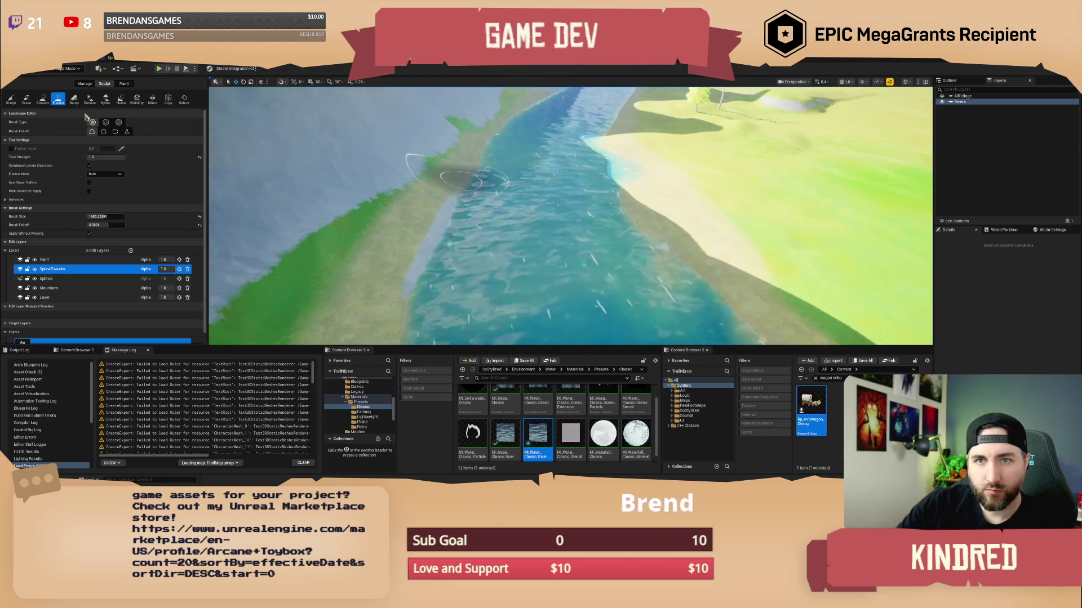
- Smooth the riverbank along the water's edge with the Smooth sculpt brush
left_click(43, 99)
mouse_move(436, 246)
left_mouse_down()
mouse_move(394, 191)
mouse_move(417, 163)
mouse_move(377, 242)
mouse_move(416, 299)
mouse_move(619, 176)
left_mouse_up()
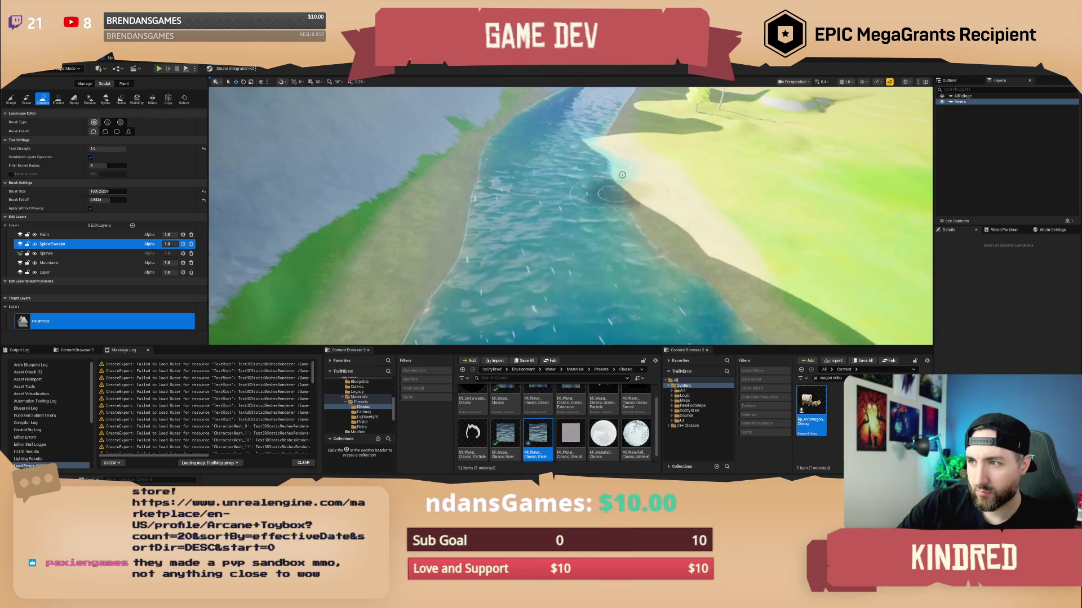
scroll(647, 255, "up", 10)
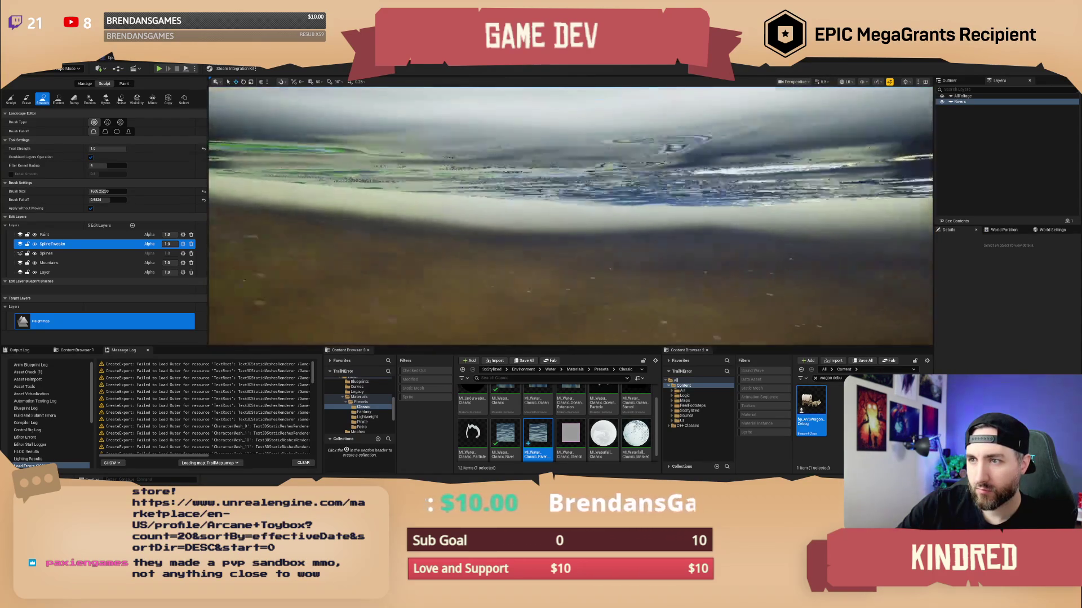
scroll(570, 216, "down", 3)
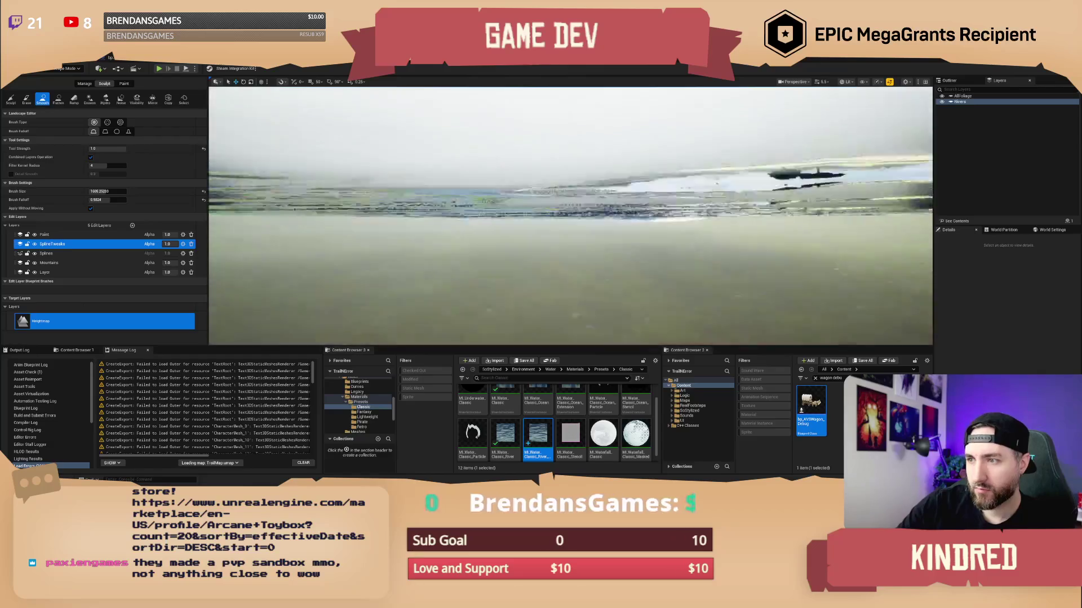
scroll(570, 215, "up", 4)
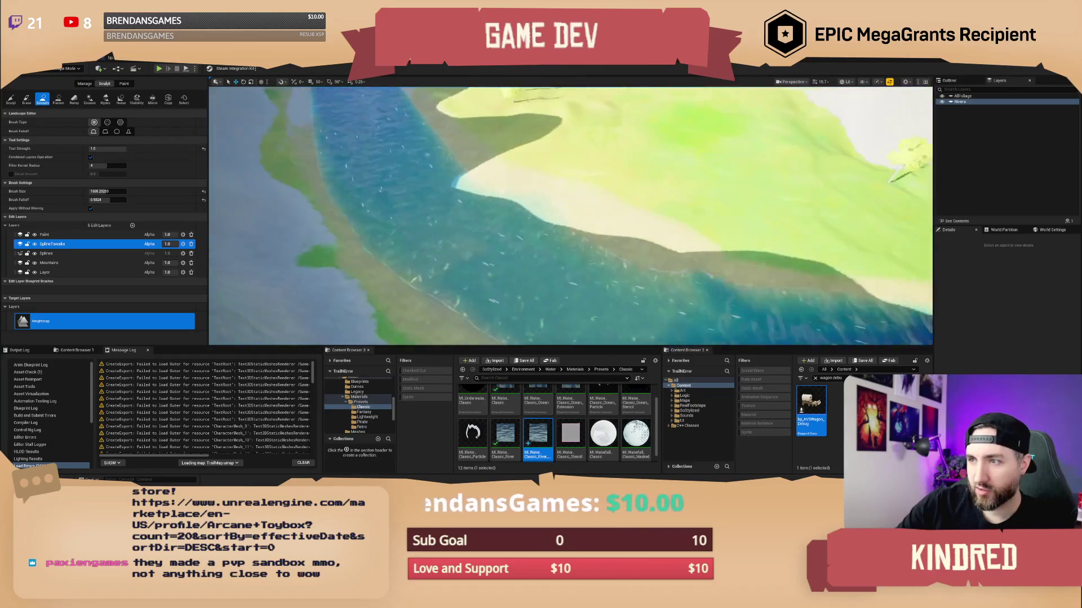
scroll(570, 216, "up", 2)
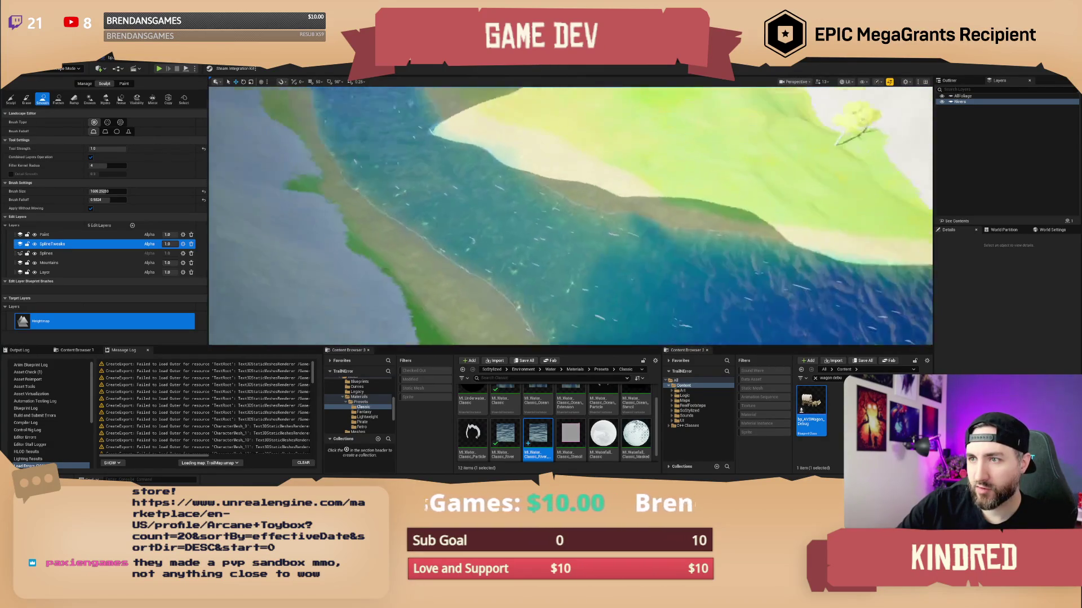
- Fly the camera along the river and out to the mountains to inspect the smoothed bank
key("d")
key("w")
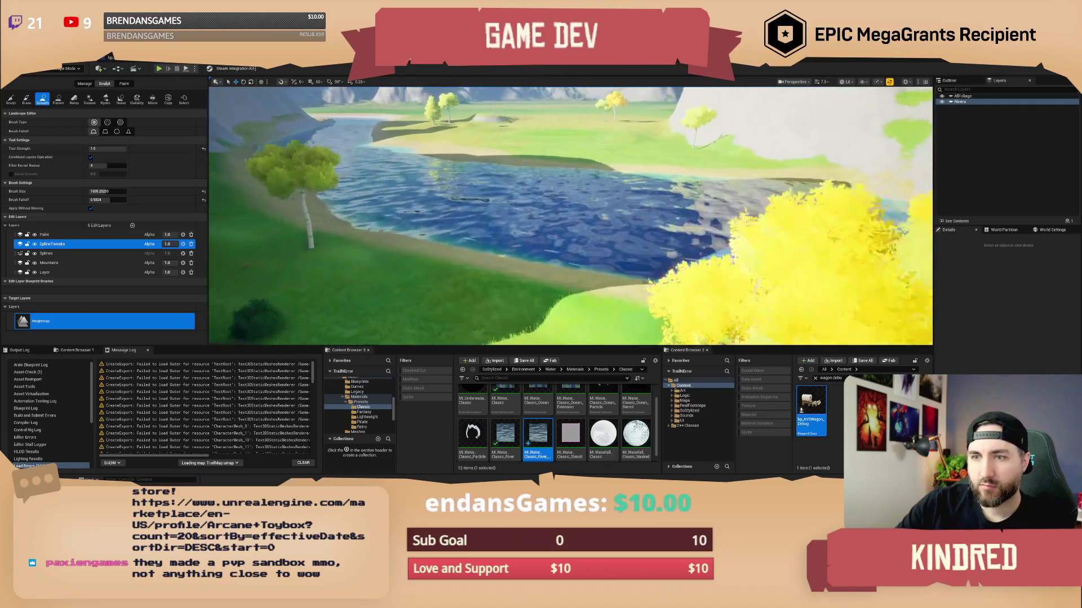
key("s")
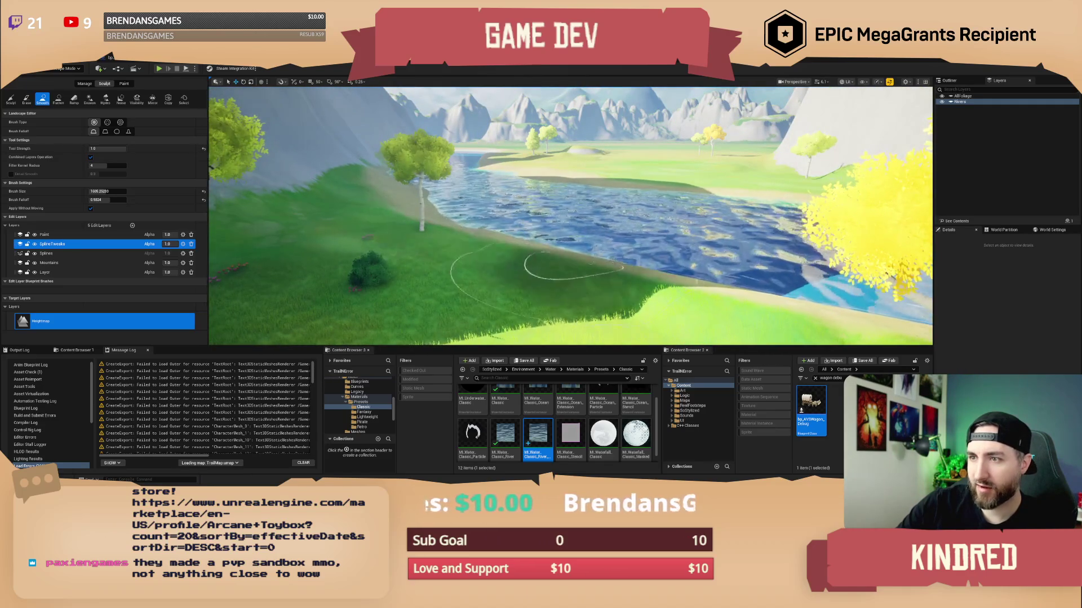
key("w")
key("w")
scroll(570, 216, "down", 2)
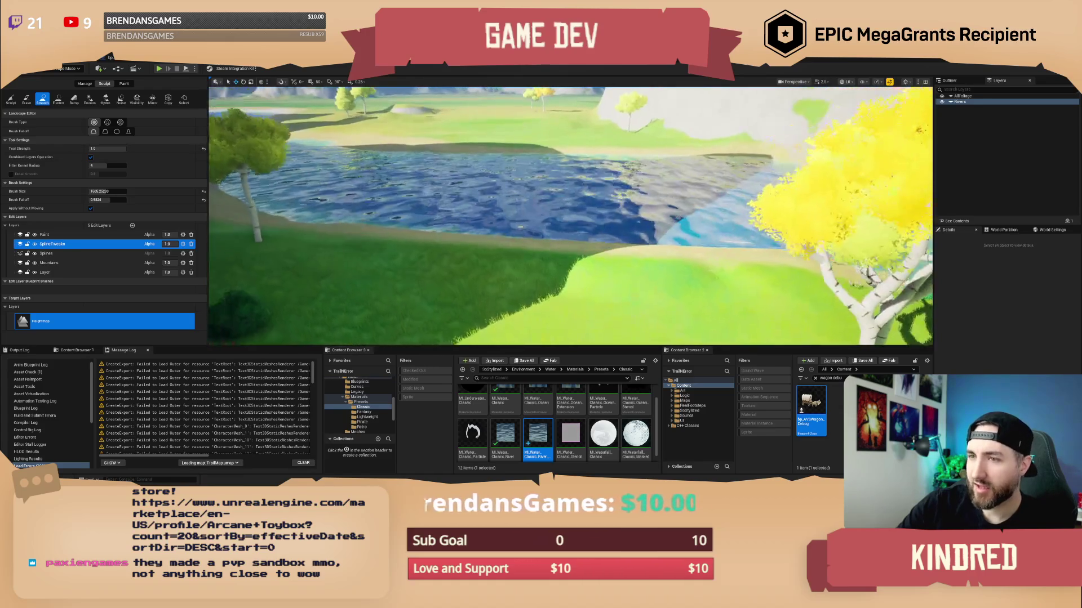
key("s")
key("s")
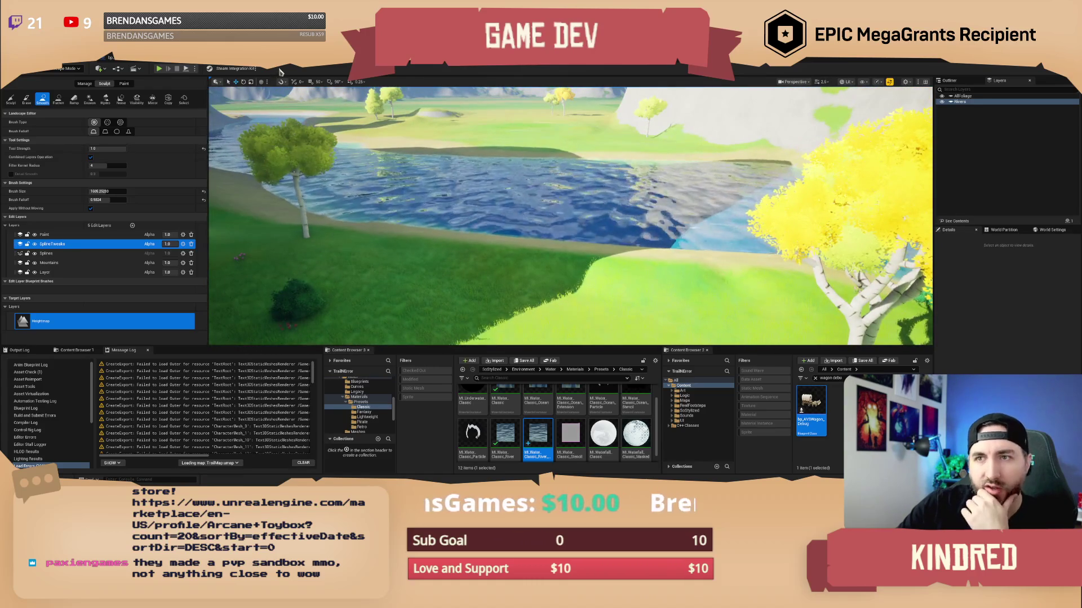
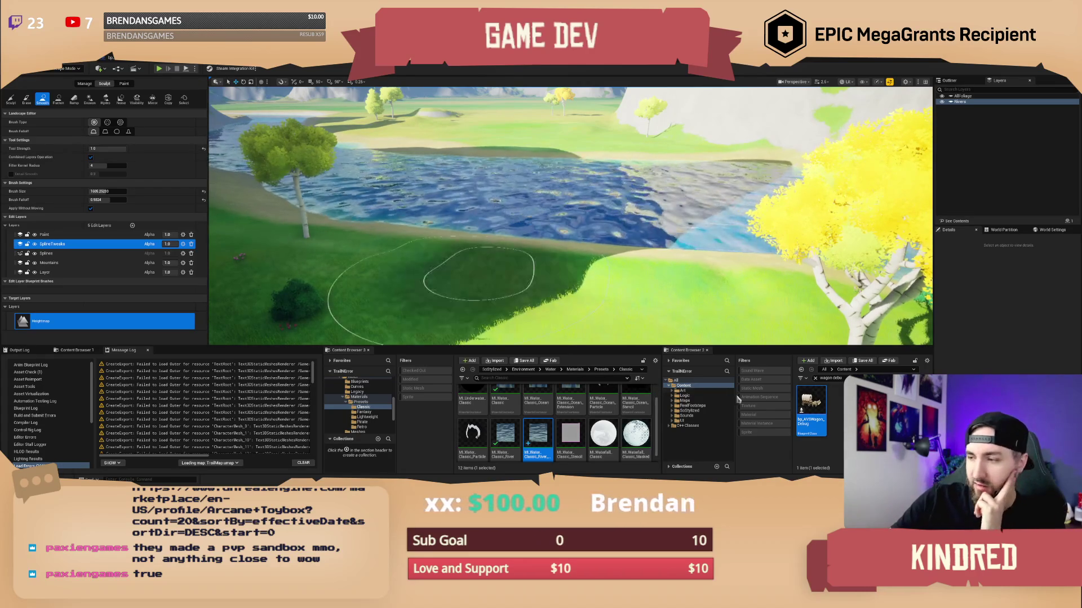
- Switch the editor from Landscape mode back to Selection Mode
left_click(66, 69)
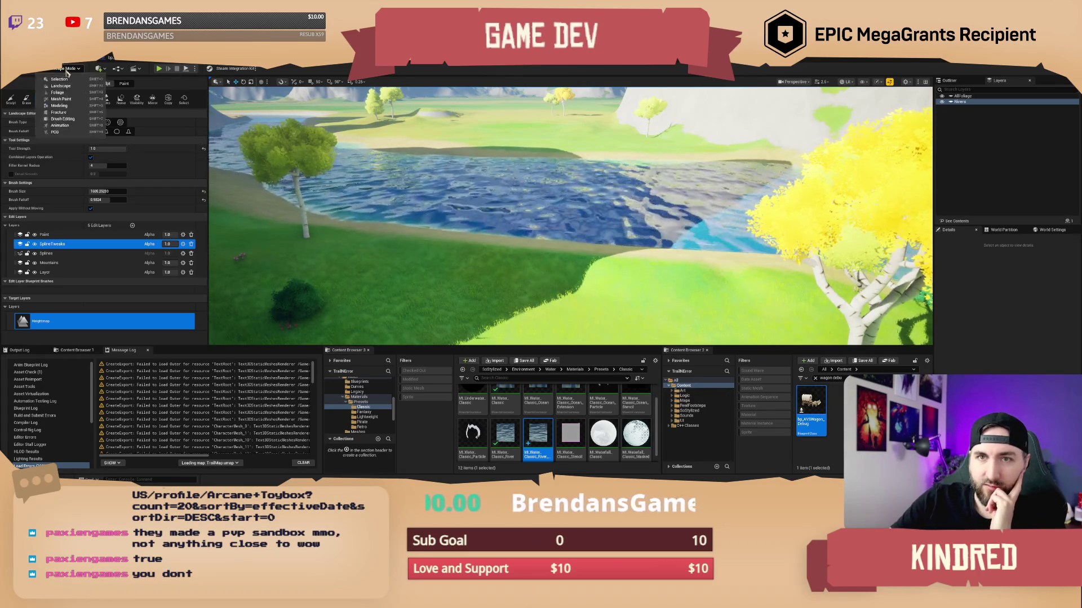
left_click(68, 81)
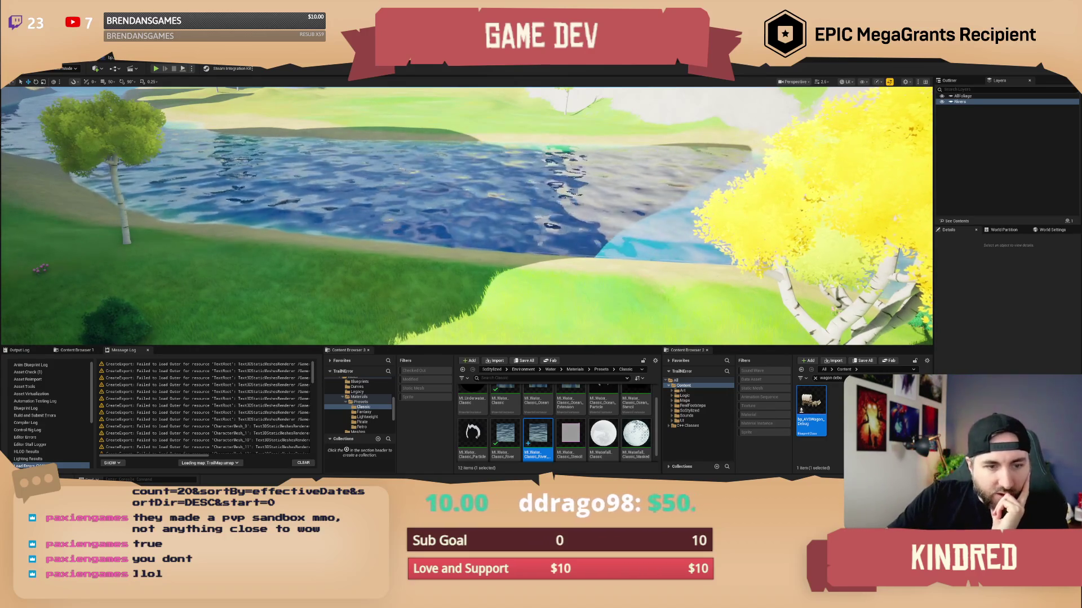
- Fly along the river bank and select BP_StylizedRiver2 to show its Details, then move in over the water
left_click_drag(484, 178, 417, 169)
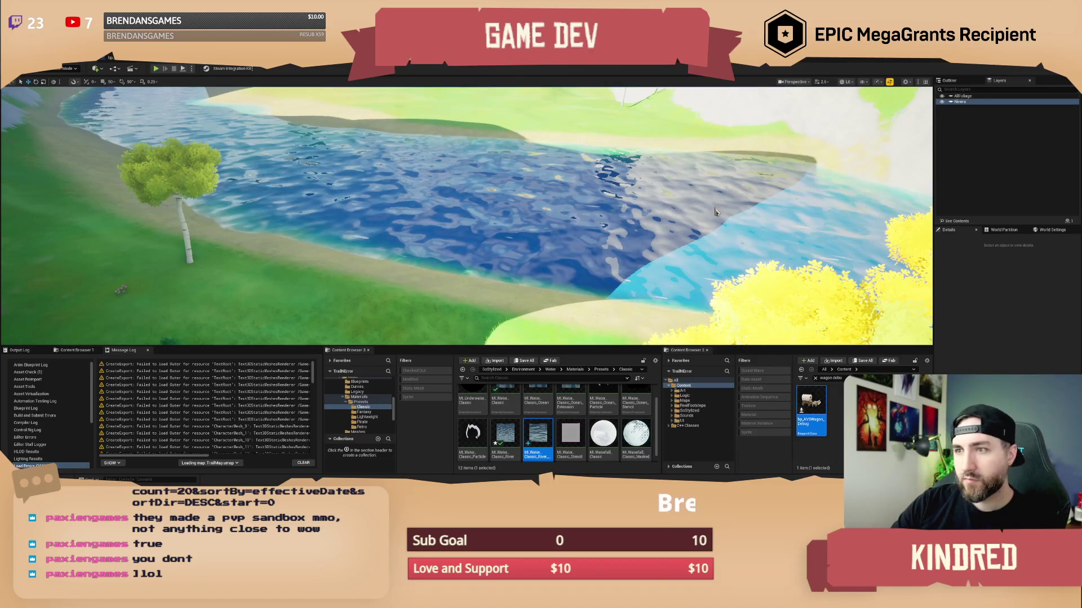
mouse_move(714, 211)
left_mouse_down()
mouse_move(671, 242)
mouse_move(710, 242)
left_mouse_up()
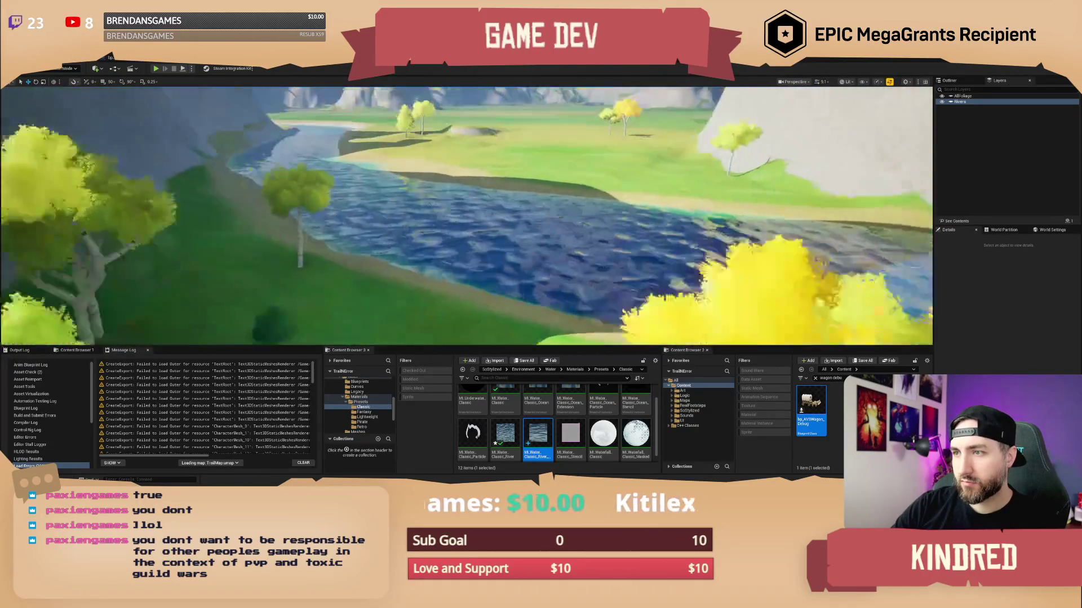
left_click(507, 259)
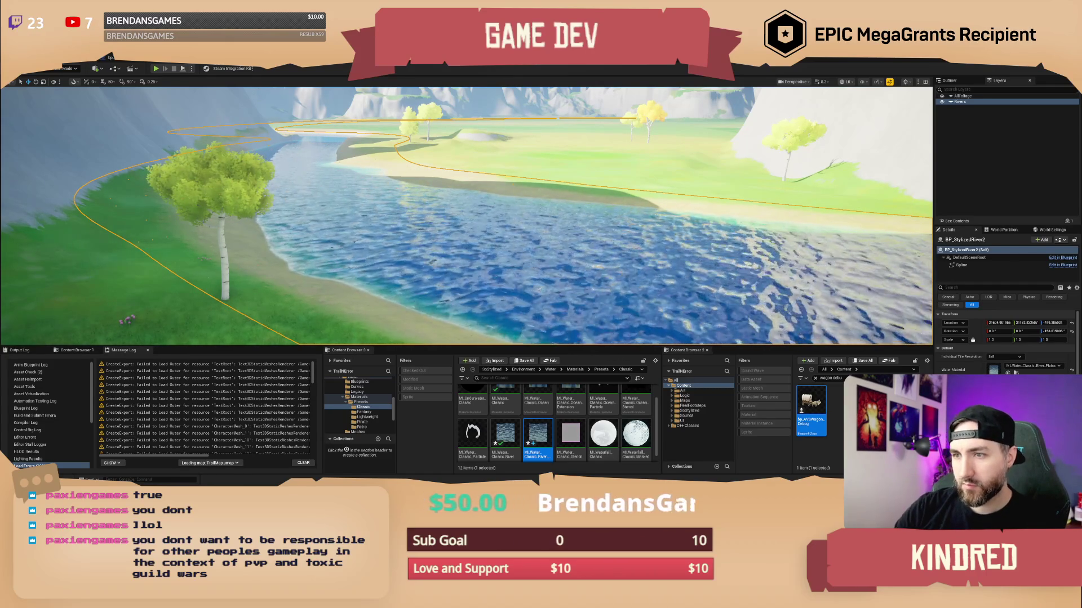
mouse_move(466, 216)
left_mouse_down()
mouse_move(467, 259)
mouse_move(293, 259)
left_mouse_up()
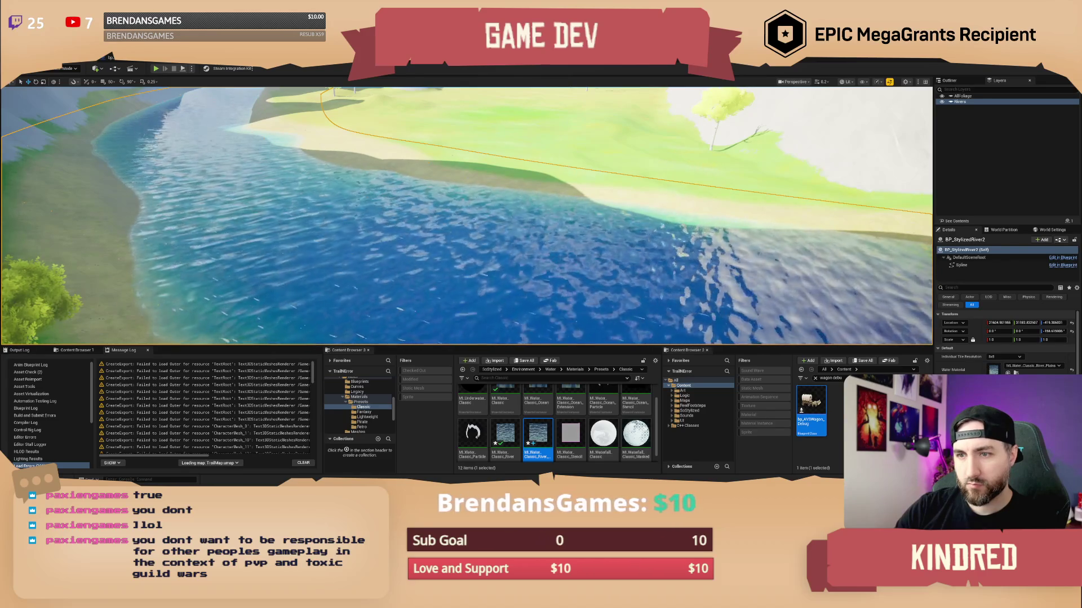
- Fly the camera over to the ox wagon and oxen, then start Play In Editor with Alt+P
key("s")
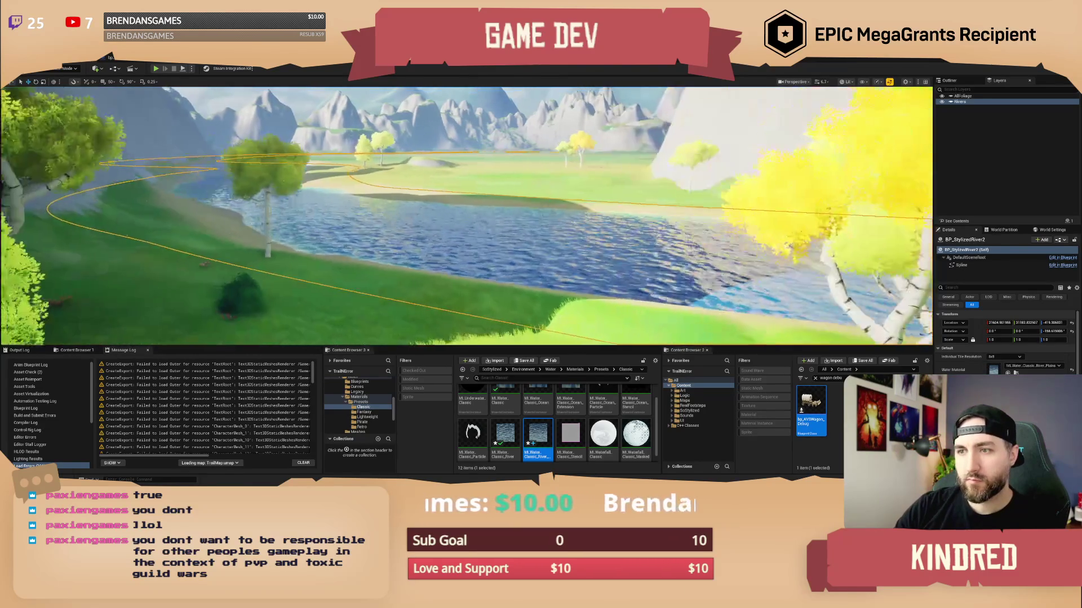
key("w")
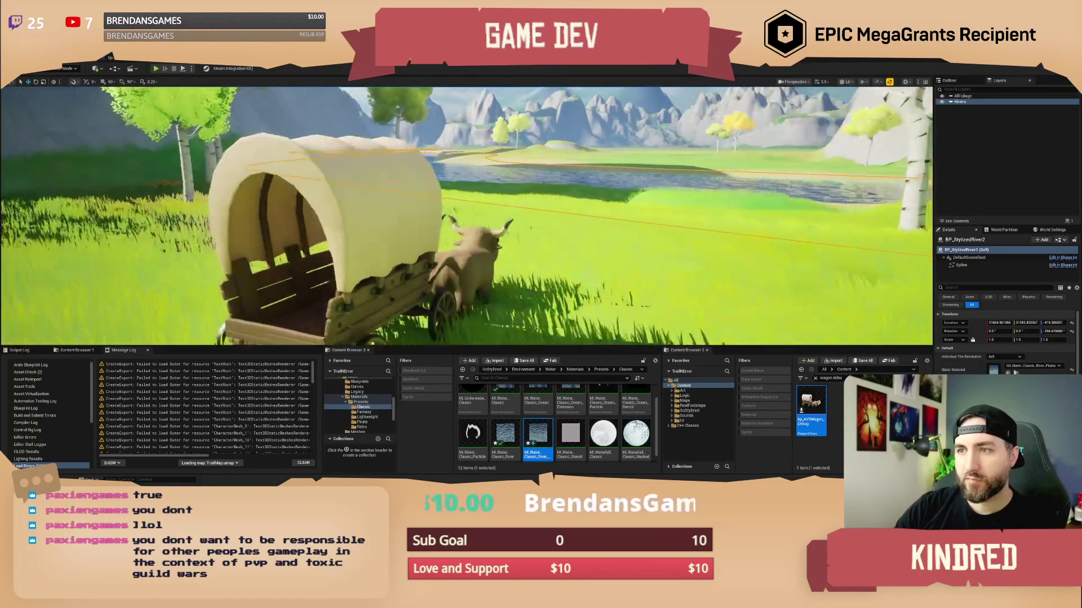
key("d")
scroll(429, 151, "down", 1)
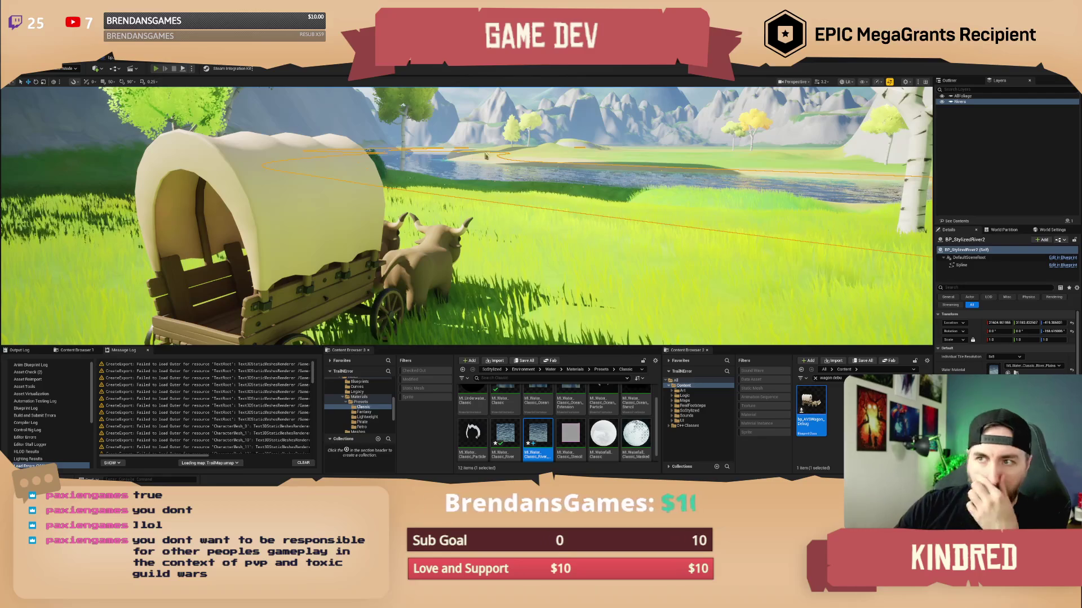
key("alt+p")
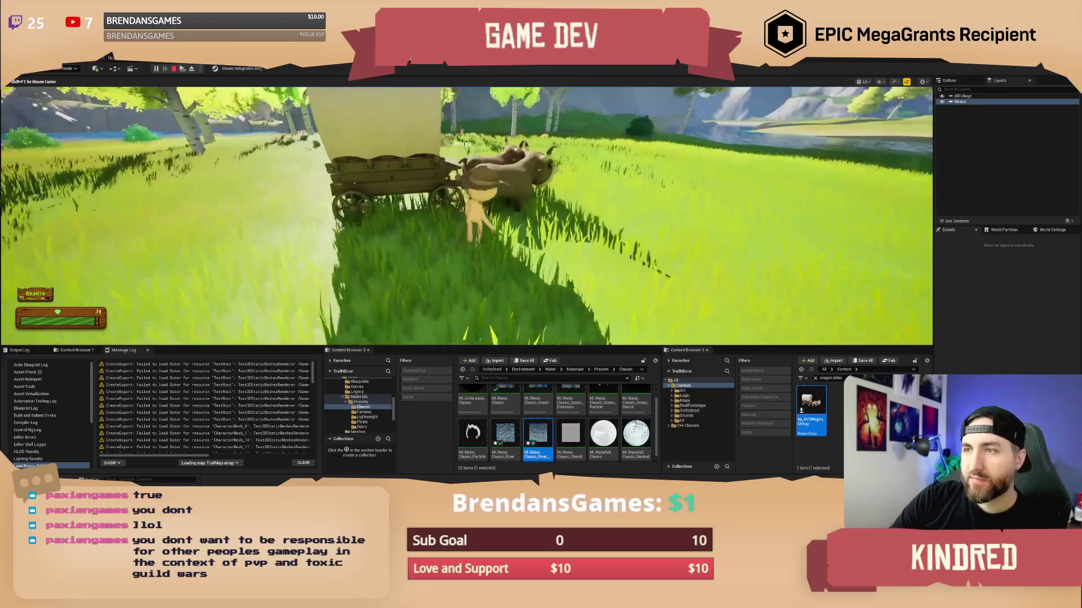
- Switch to the camera behind the wagon, drive it into the river, and release the mouse
key("e")
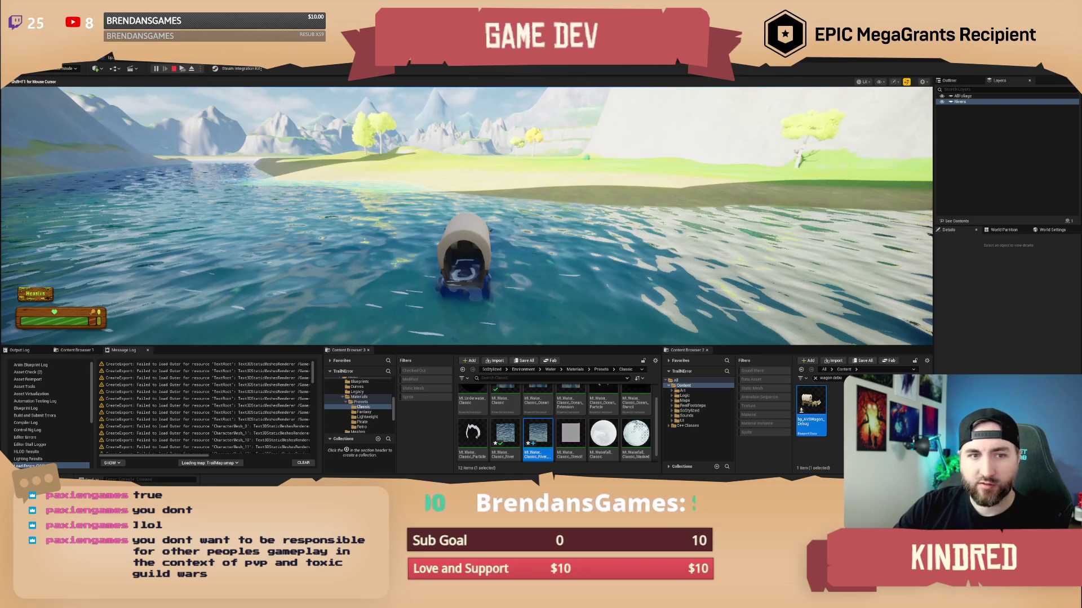
key("alt+Tab")
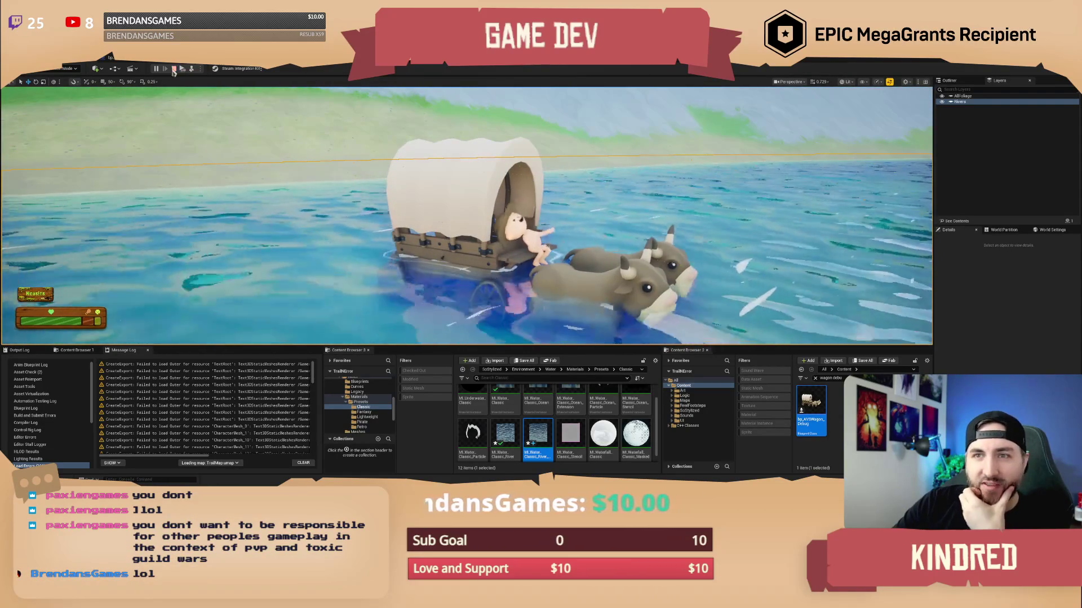
- Stop the Play In Editor session and switch the editor back to Landscape mode
left_click(529, 164)
key("Escape")
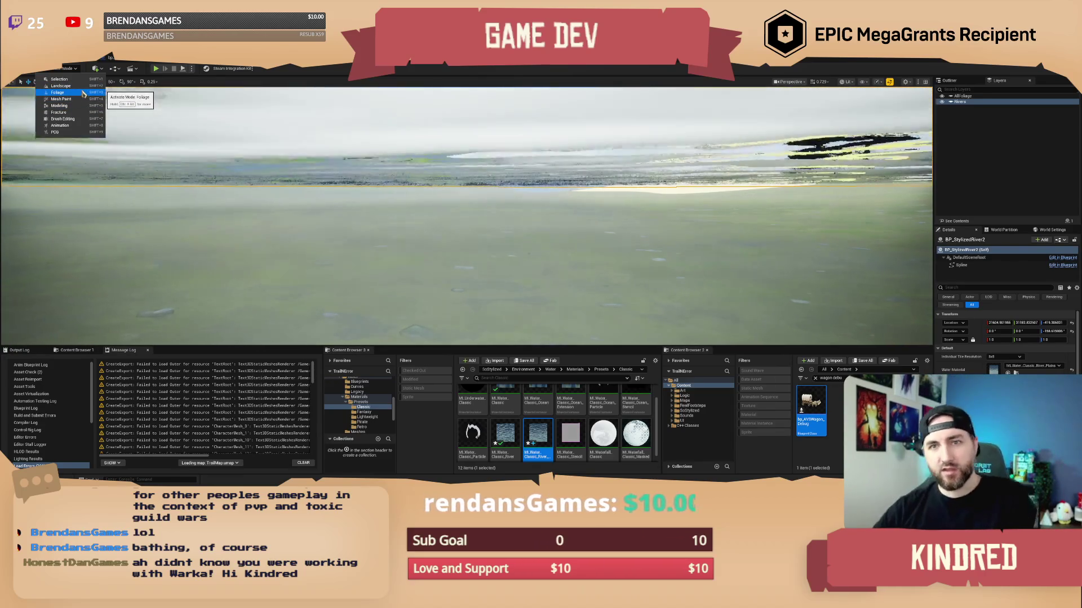
left_click(75, 93)
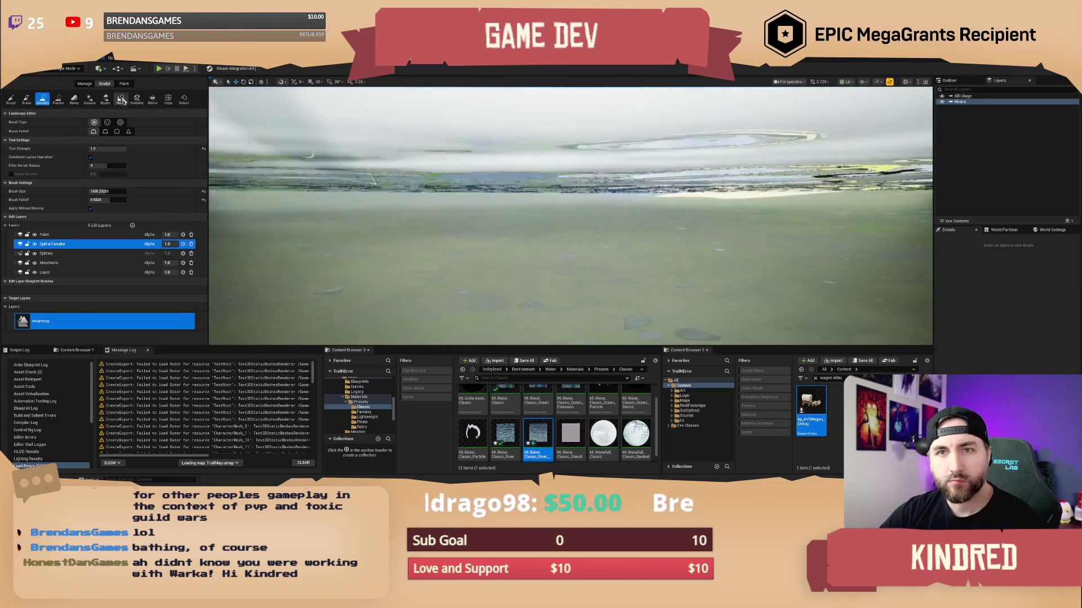
- Open the Splines tool on the Splines edit layer and select a landscape spline control point
left_click(85, 83)
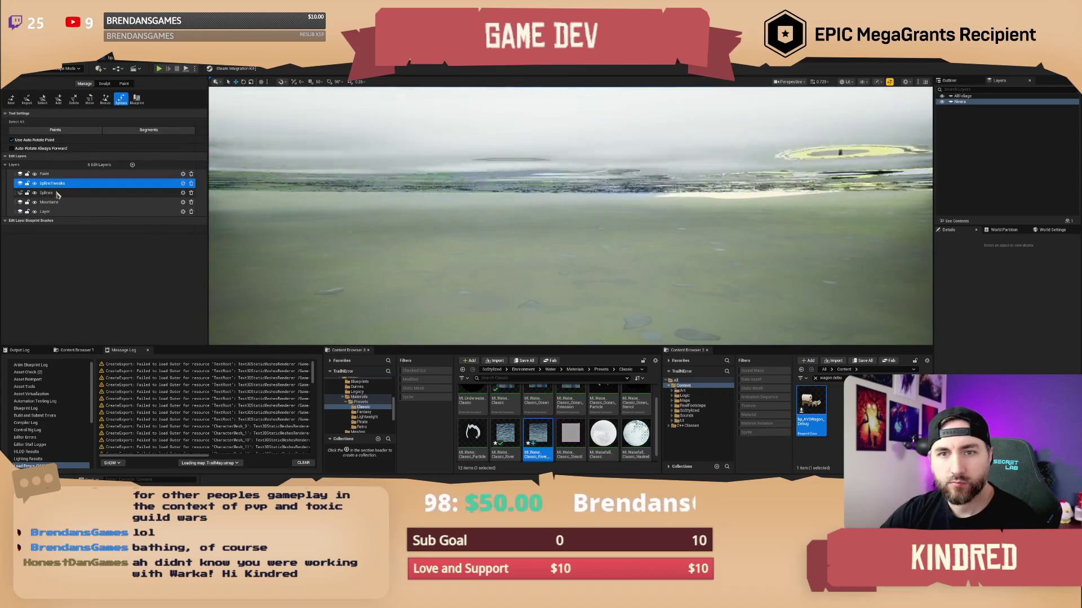
left_click(59, 193)
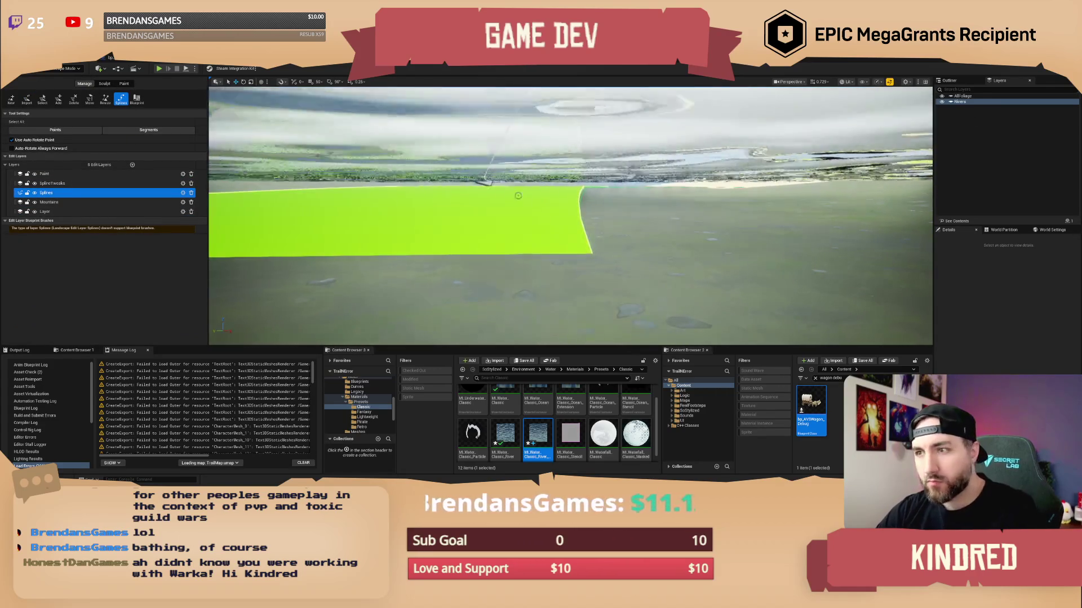
left_click(488, 183)
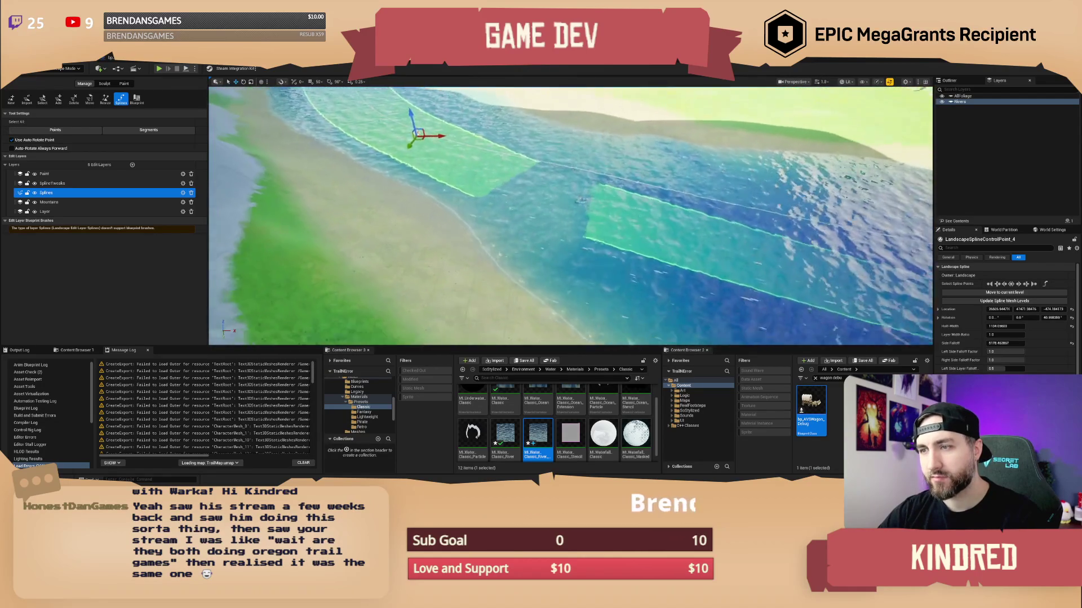
- Fly the camera through the birch trees and drop down behind the ox wagon and oxen
key("w")
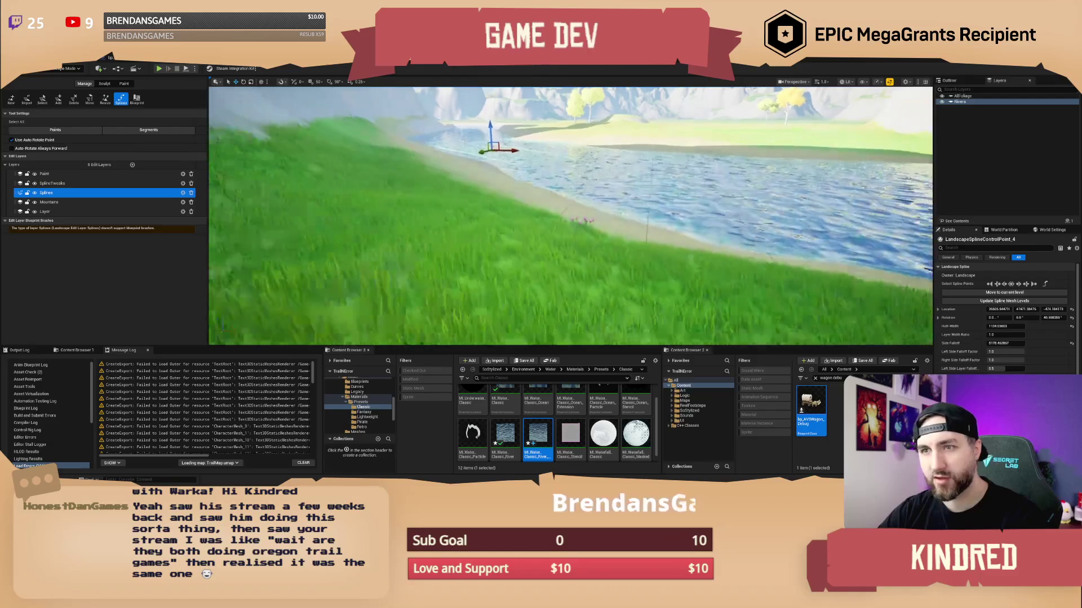
key("w")
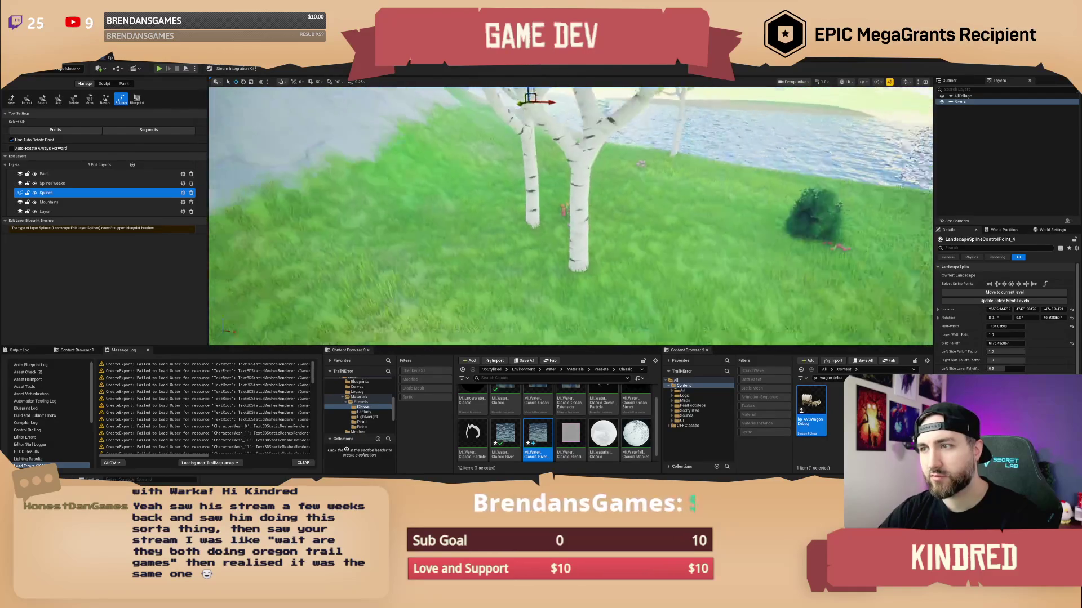
scroll(570, 215, "up", 2)
key("s")
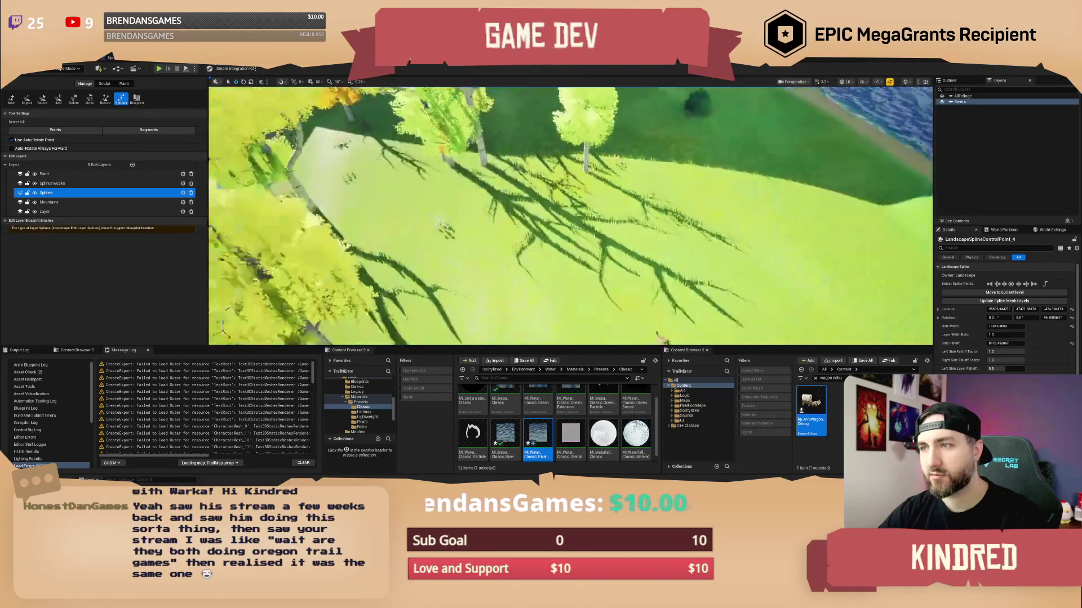
scroll(570, 215, "down", 2)
key("w")
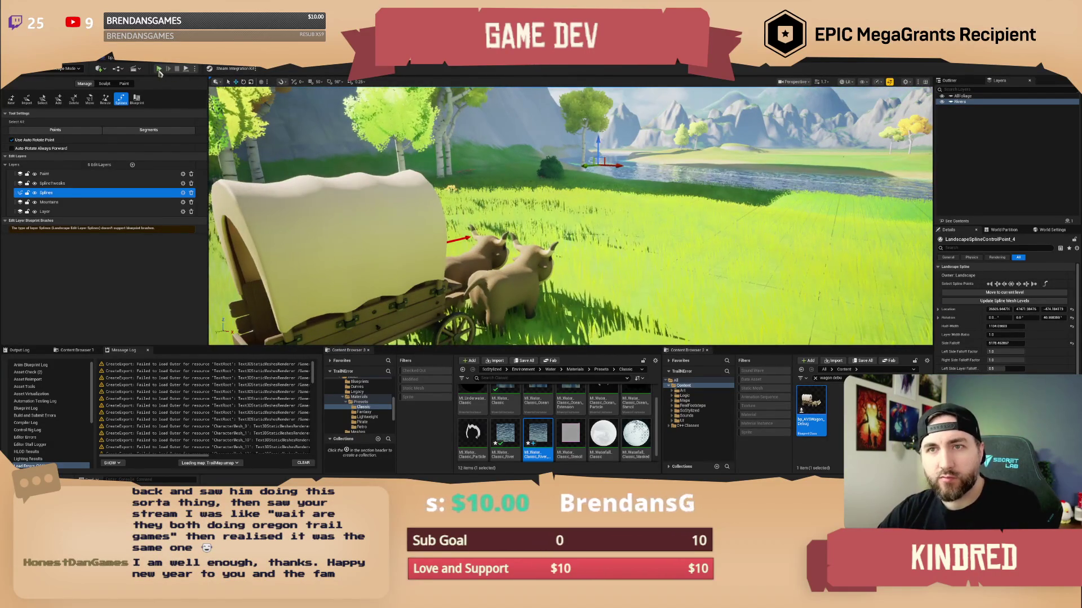
- Play the level, drive the wagon forward into the river, then eject to a free camera with F8
left_click(159, 69)
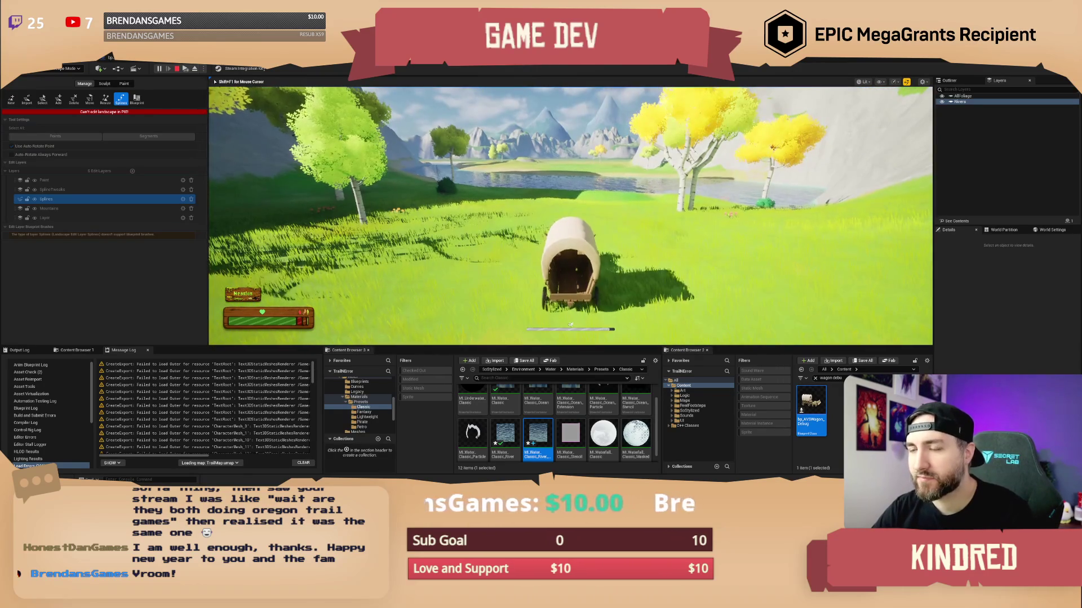
key("w")
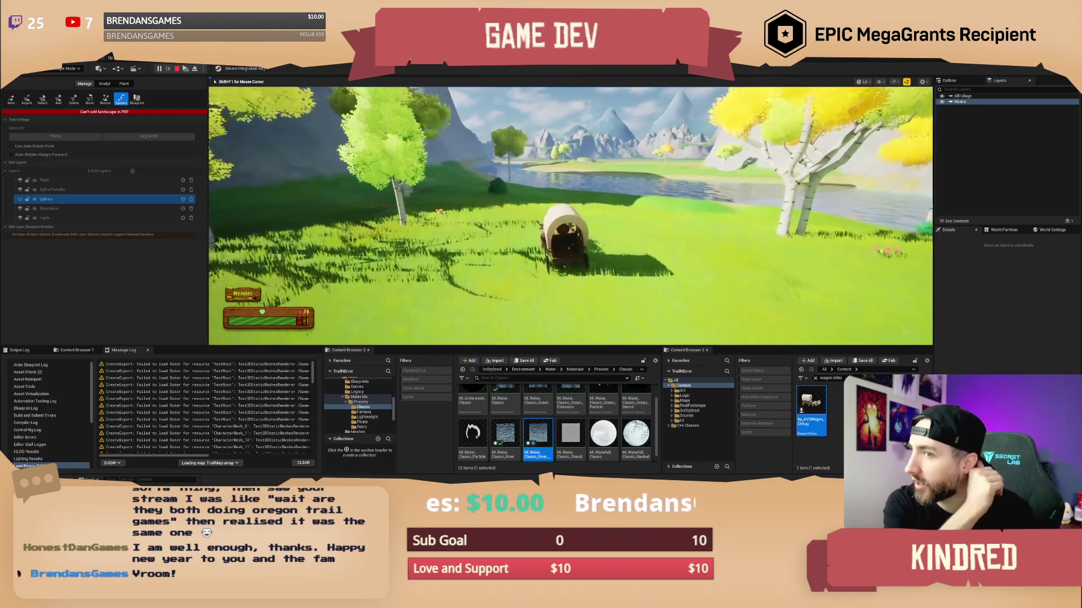
key("w")
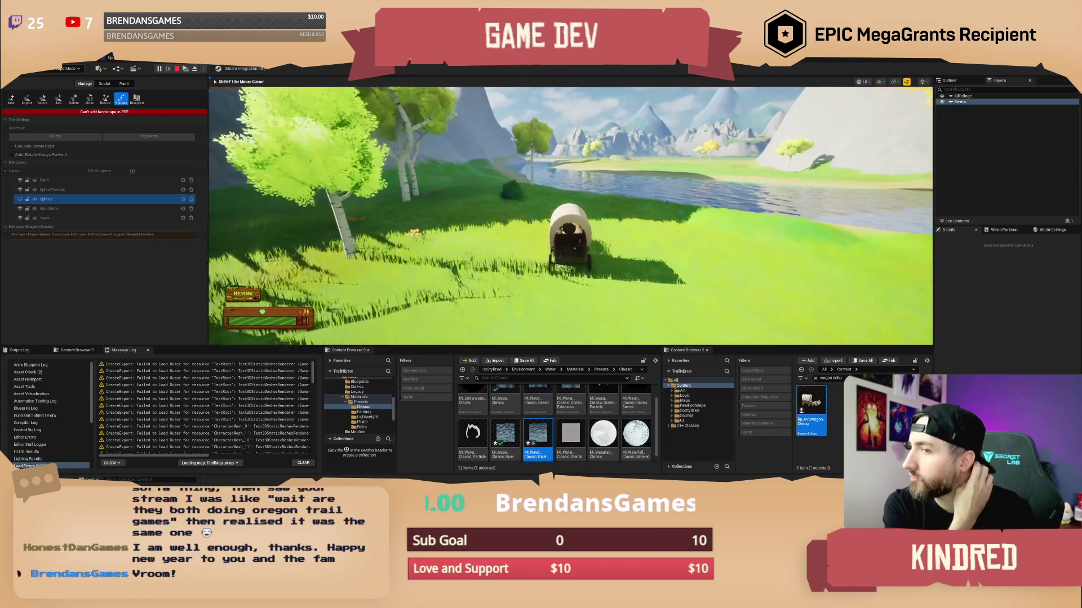
key("w")
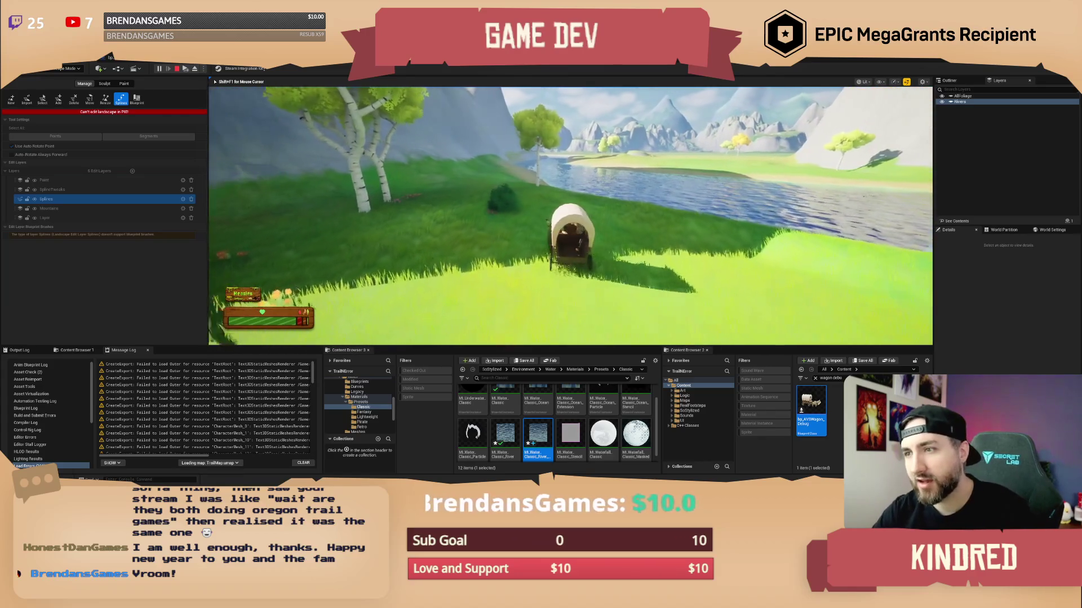
key("w")
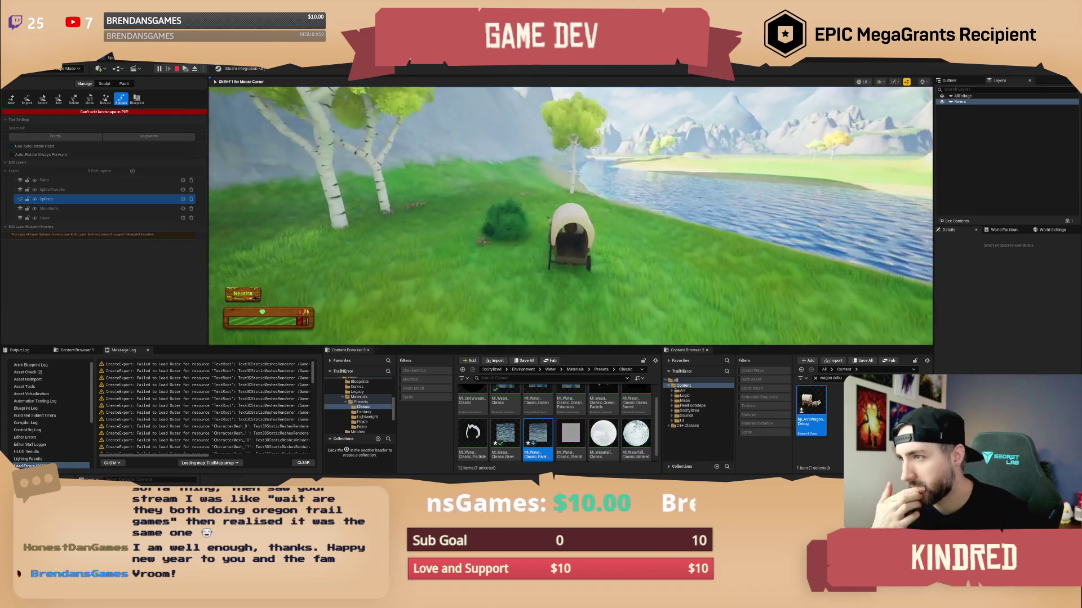
key("w")
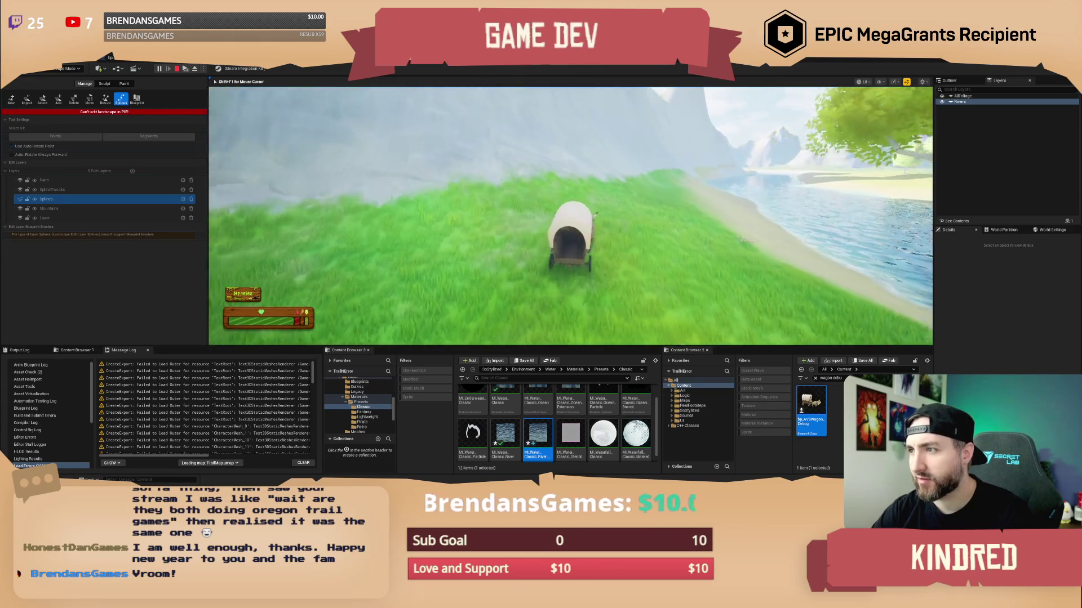
key("w")
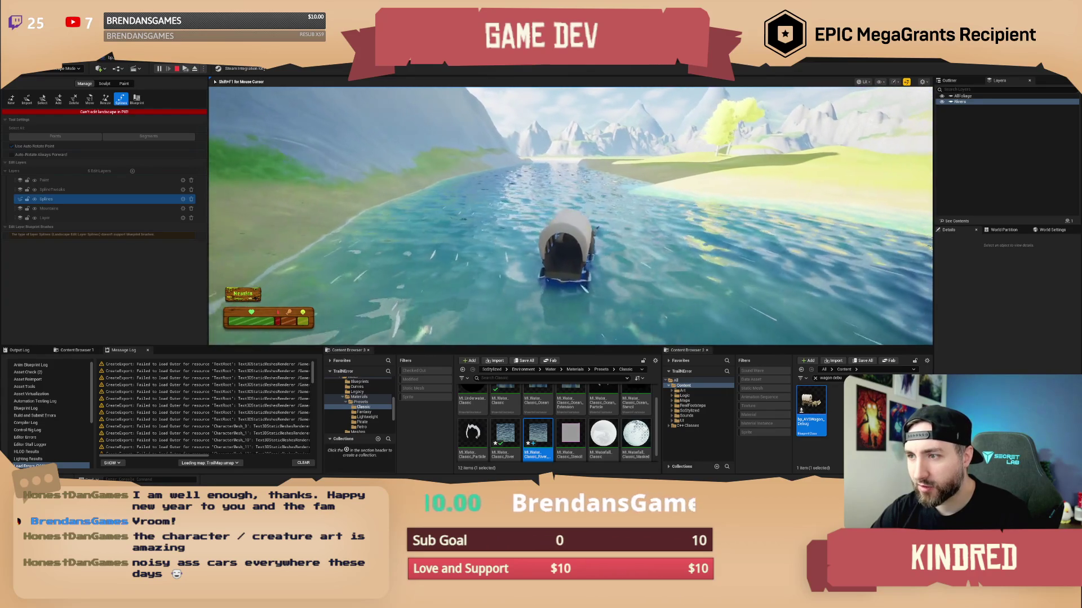
key("F8")
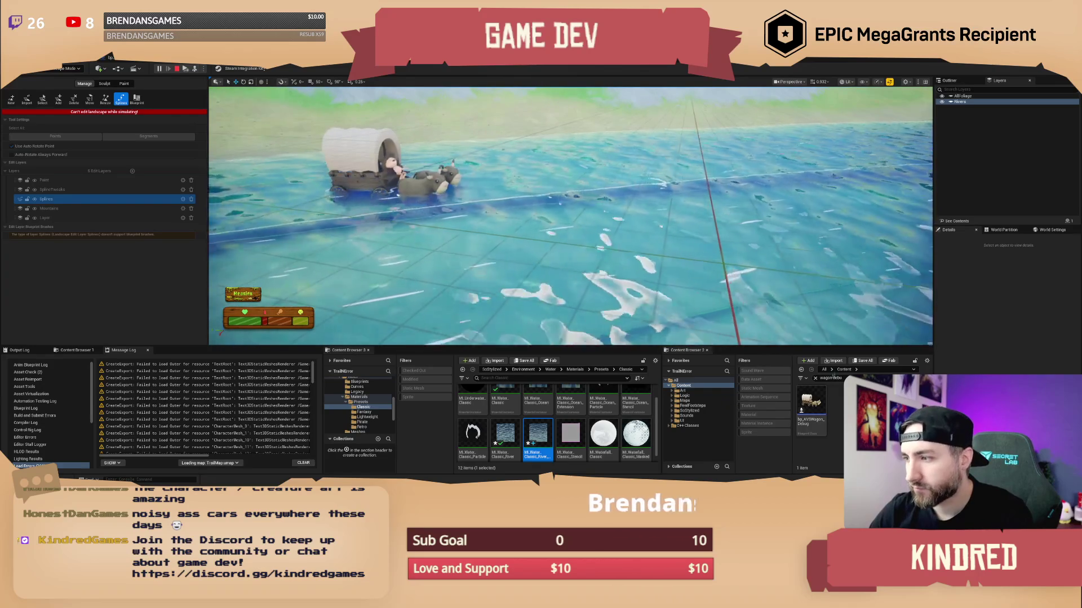
- Search 'deer', place two deer in the river beside the wagon, then stop the simulation
type("deer")
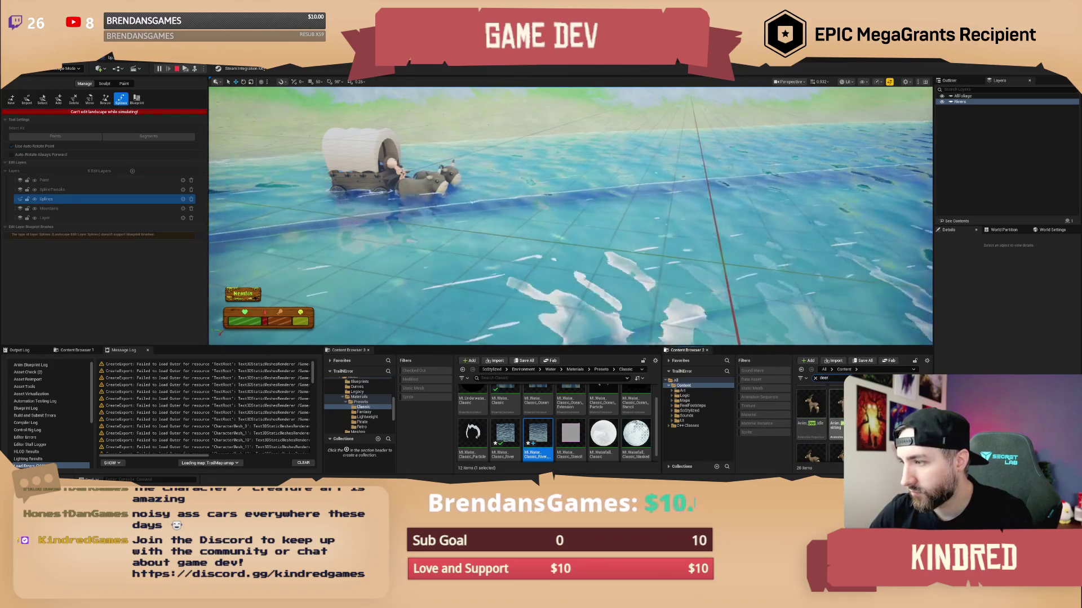
mouse_move(811, 406)
left_mouse_down()
mouse_move(648, 253)
mouse_move(532, 188)
left_mouse_up()
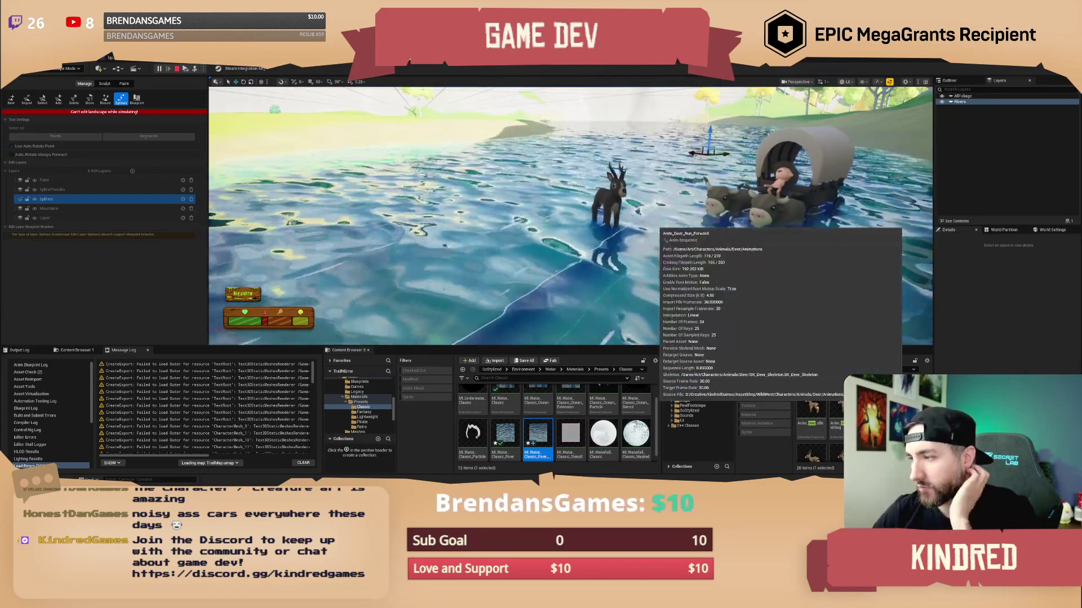
left_click_drag(811, 406, 541, 239)
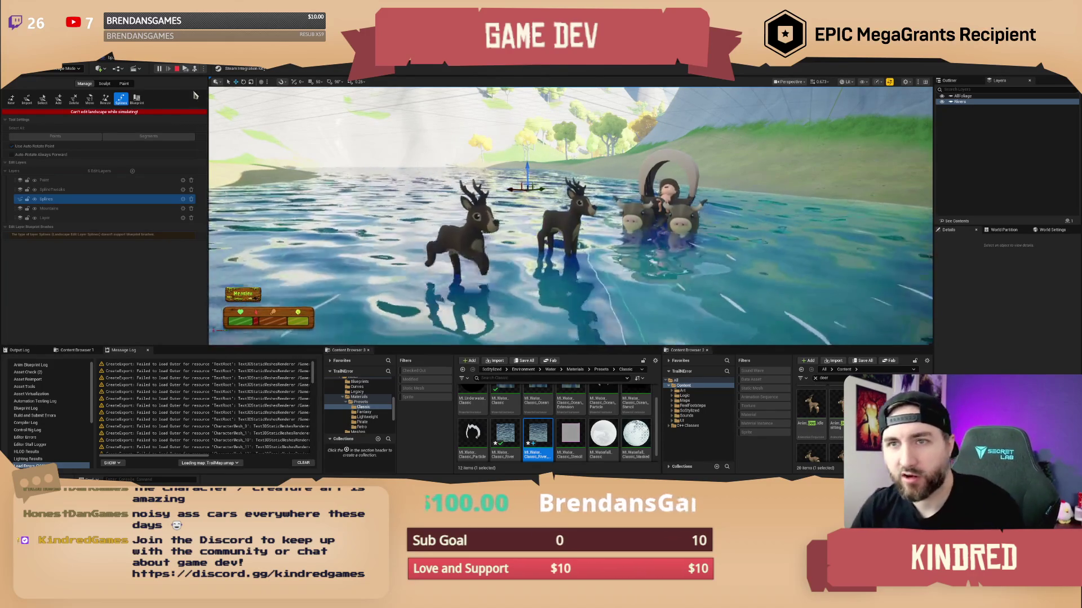
left_click(178, 70)
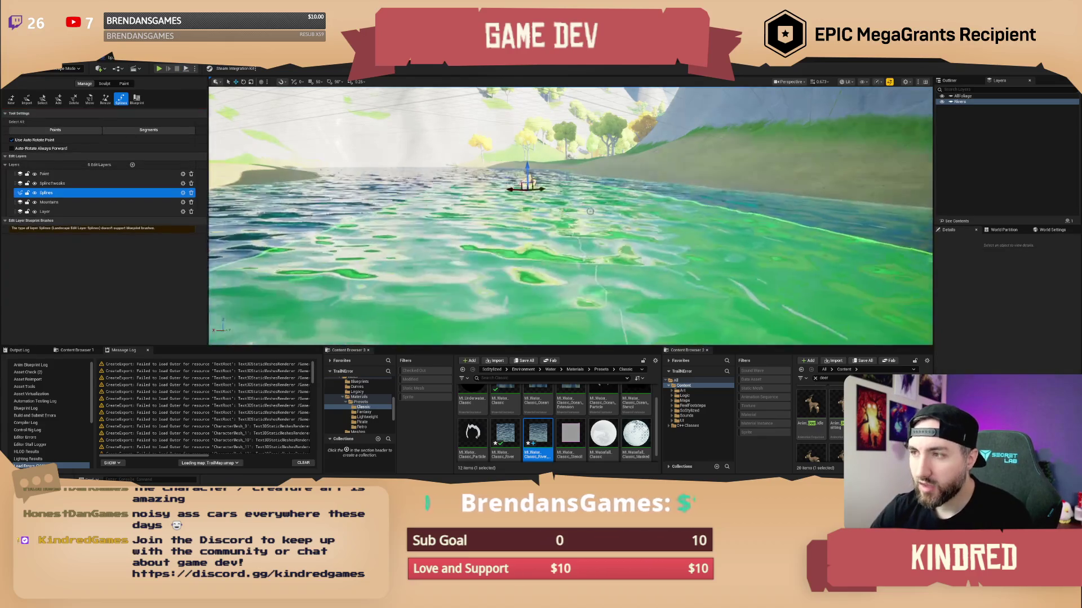
- Fly the camera toward the shore and mountainside, then show the first content browser's assets
mouse_move(569, 225)
left_mouse_down()
mouse_move(670, 123)
mouse_move(605, 220)
left_mouse_up()
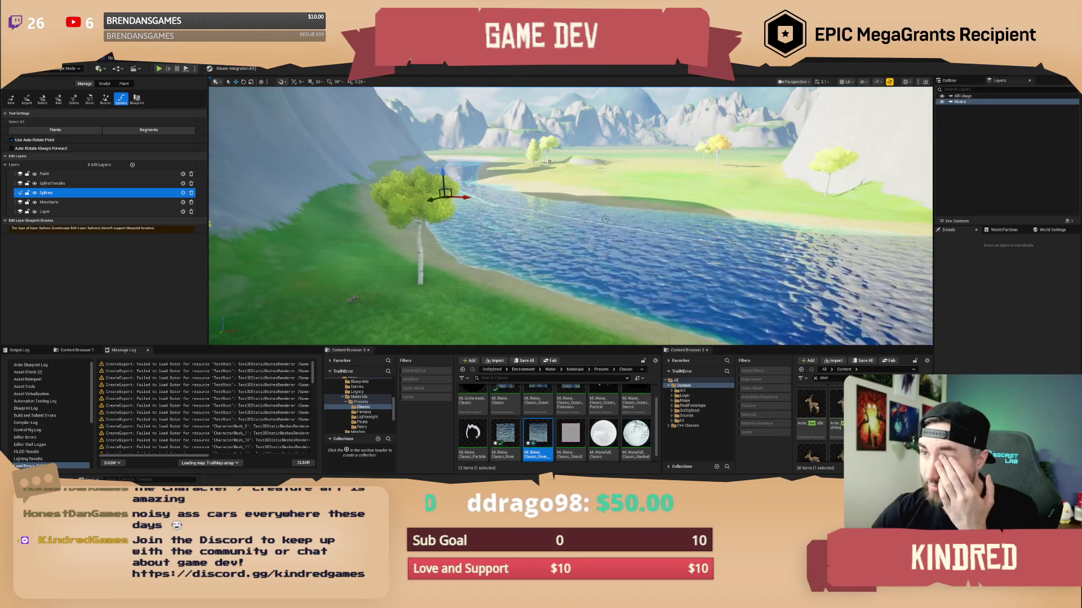
left_click_drag(352, 299, 282, 285)
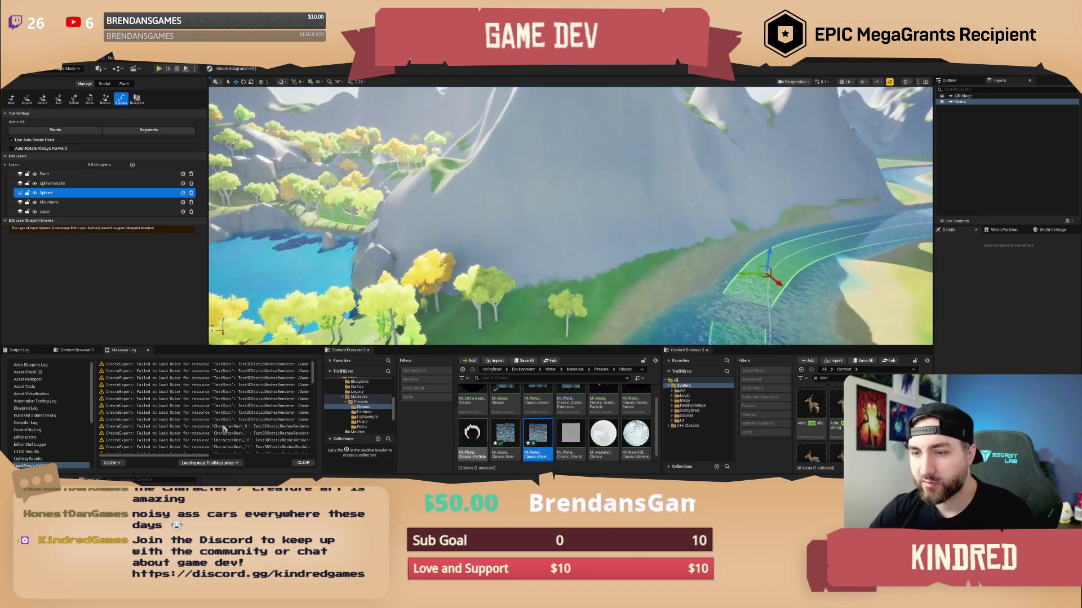
left_click(78, 350)
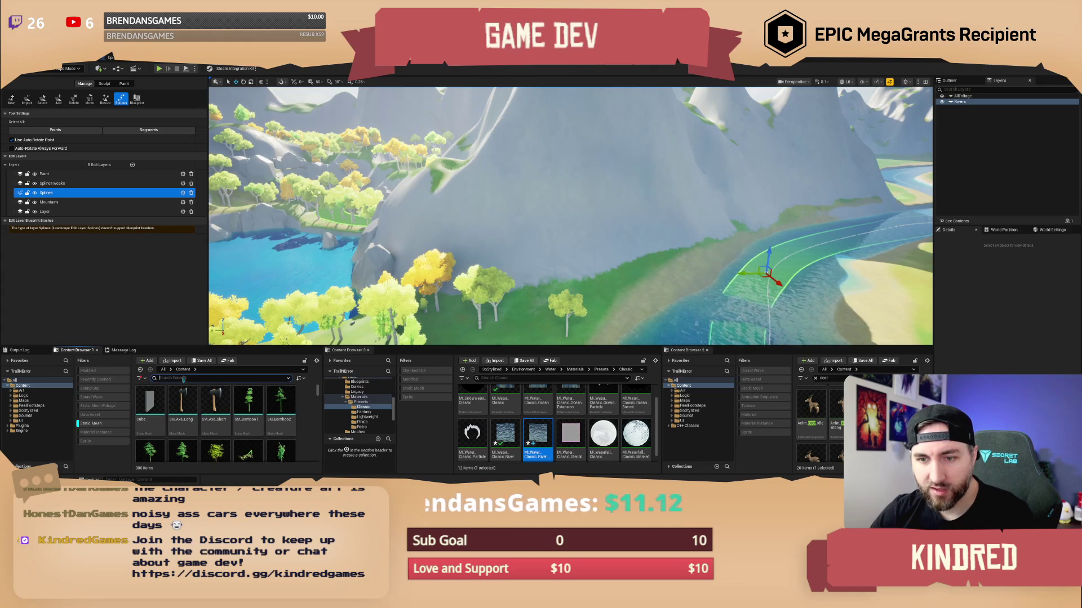
- Search the Content Browser for 'rock' and browse to the SM_BoulderCubic02 asset's folder
type("rck")
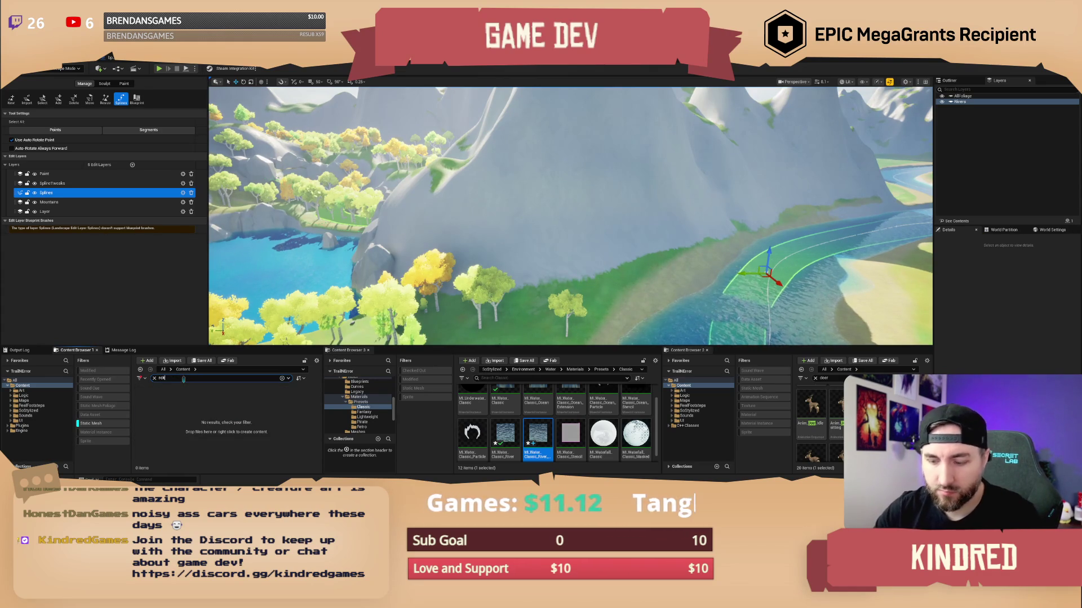
type("ock")
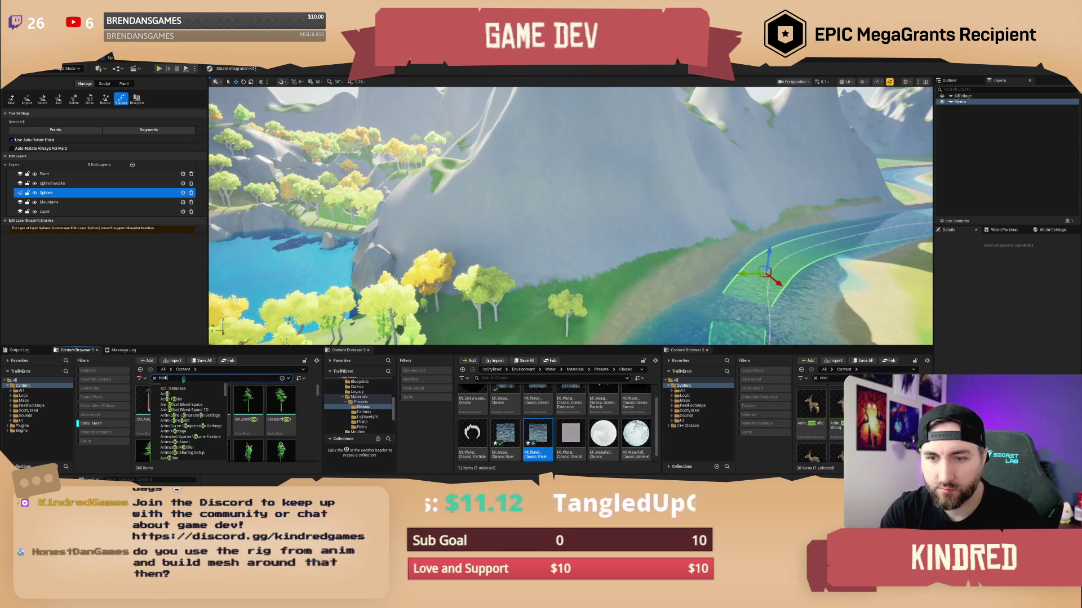
scroll(251, 416, "down", 2)
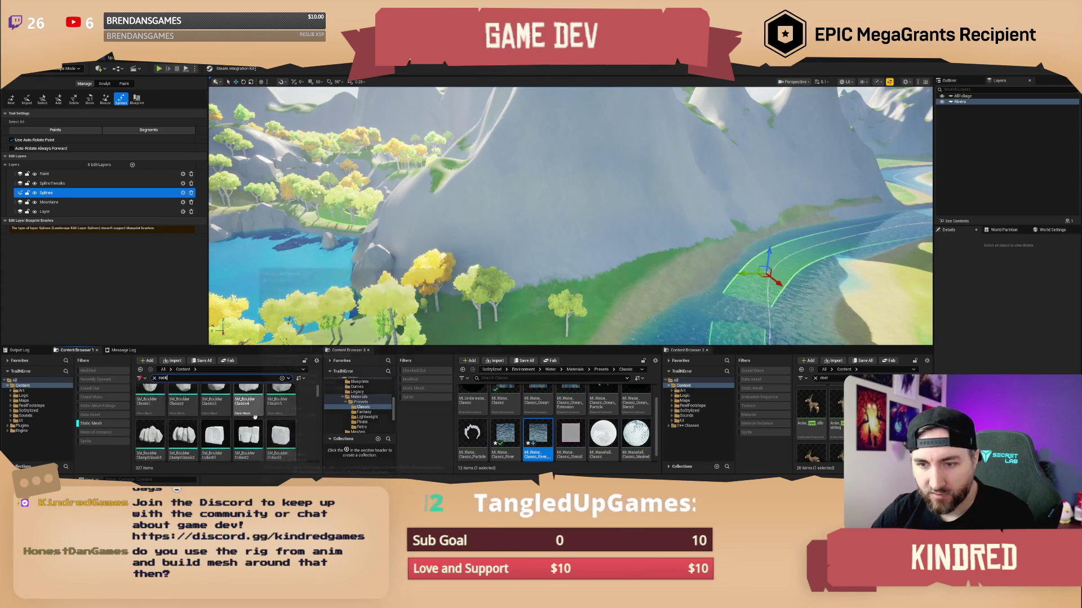
scroll(253, 414, "down", 1)
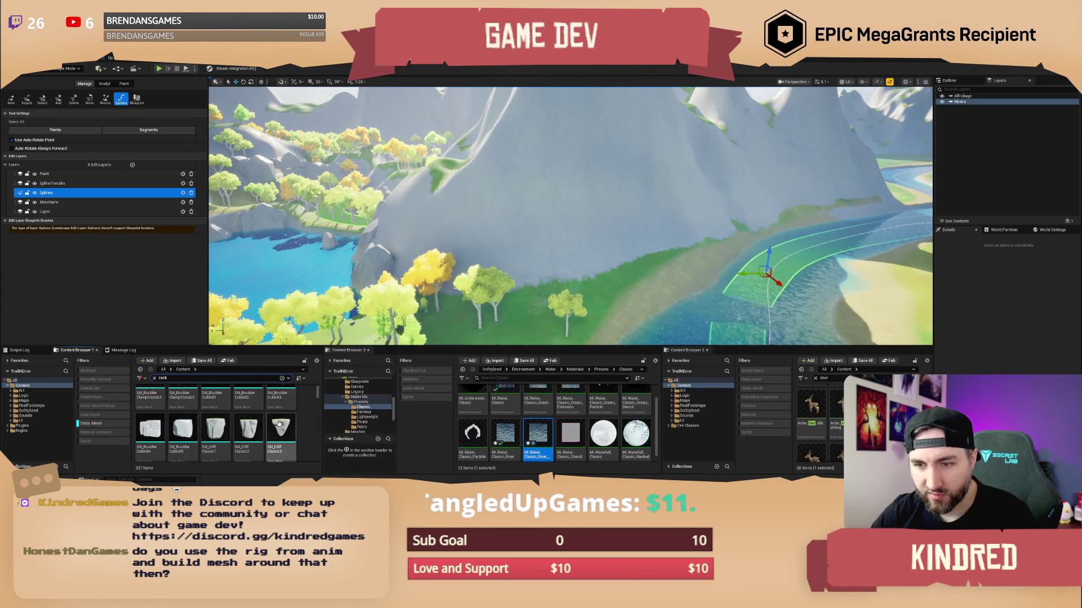
left_click(252, 406)
right_click(253, 405)
left_click(281, 313)
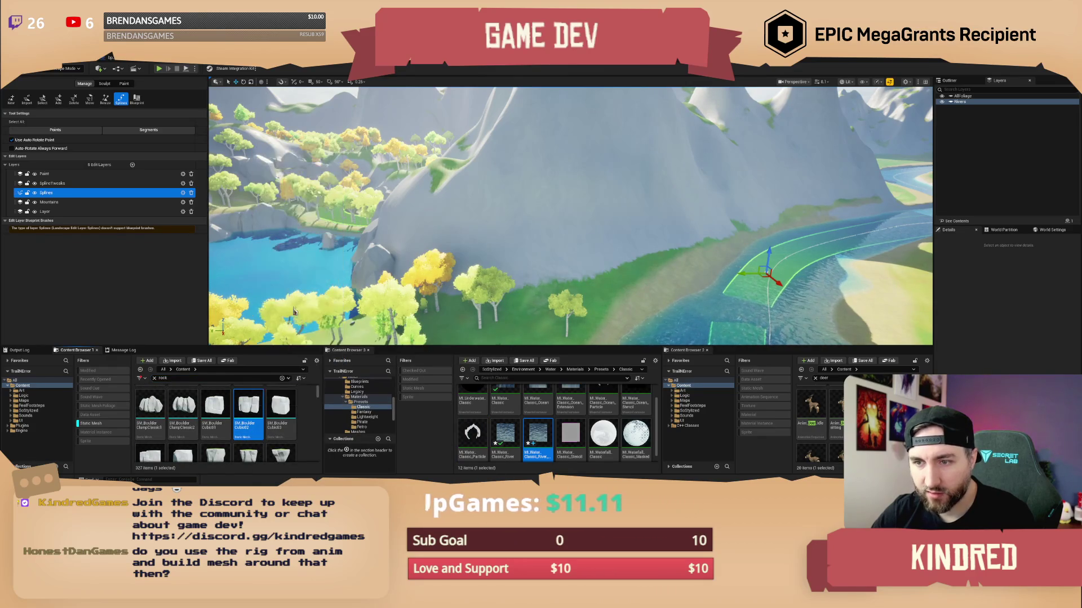
- Widen the content browser and scroll through the 61 Cubic boulder meshes
left_click_drag(323, 375, 366, 371)
scroll(289, 425, "down", 5)
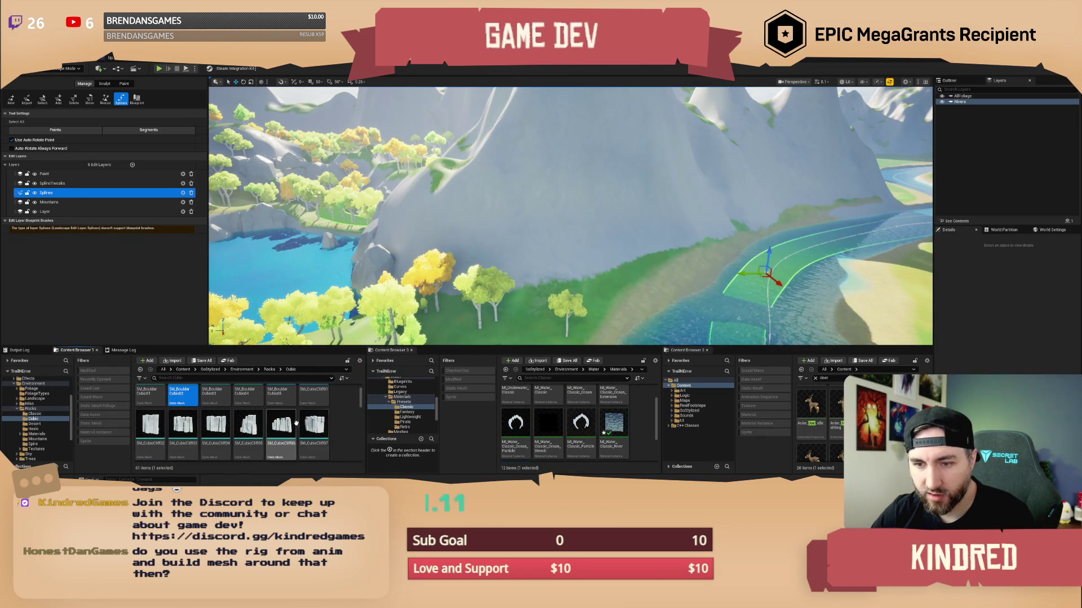
scroll(289, 426, "down", 2)
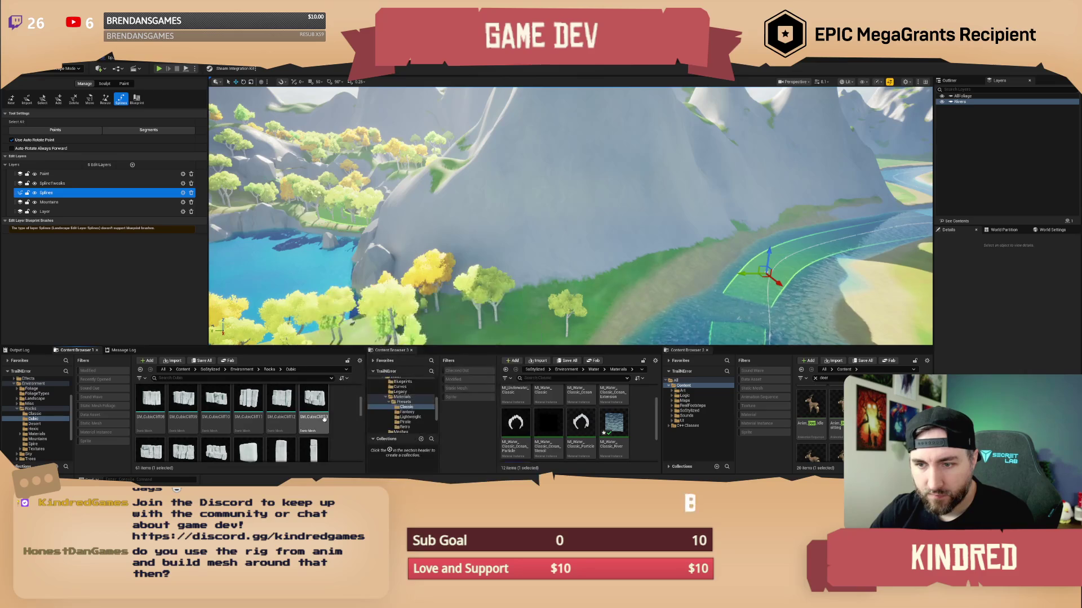
scroll(323, 422, "down", 3)
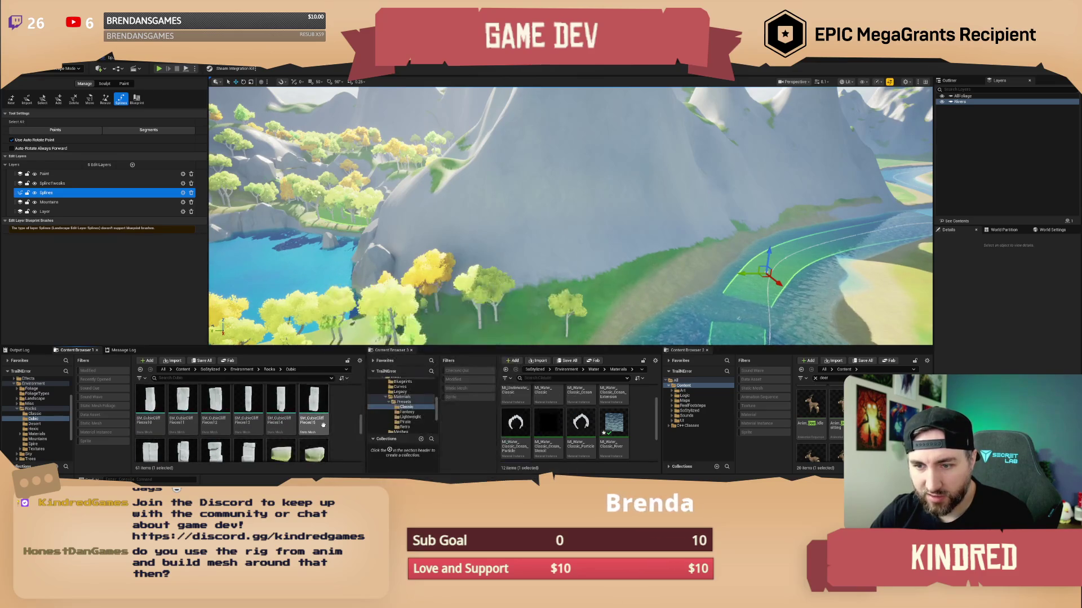
scroll(323, 426, "down", 4)
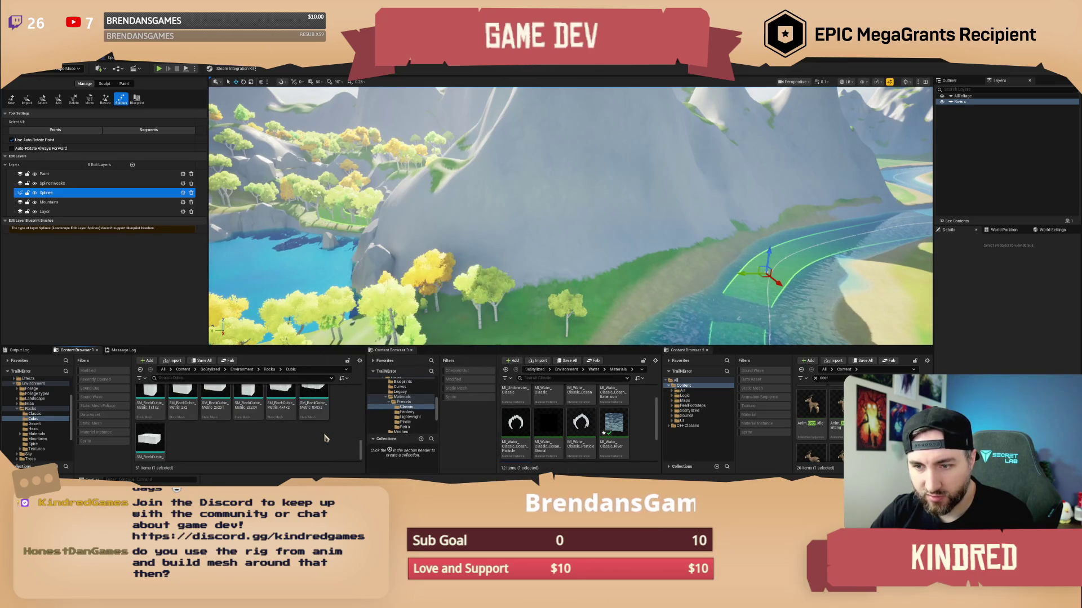
scroll(323, 433, "up", 5)
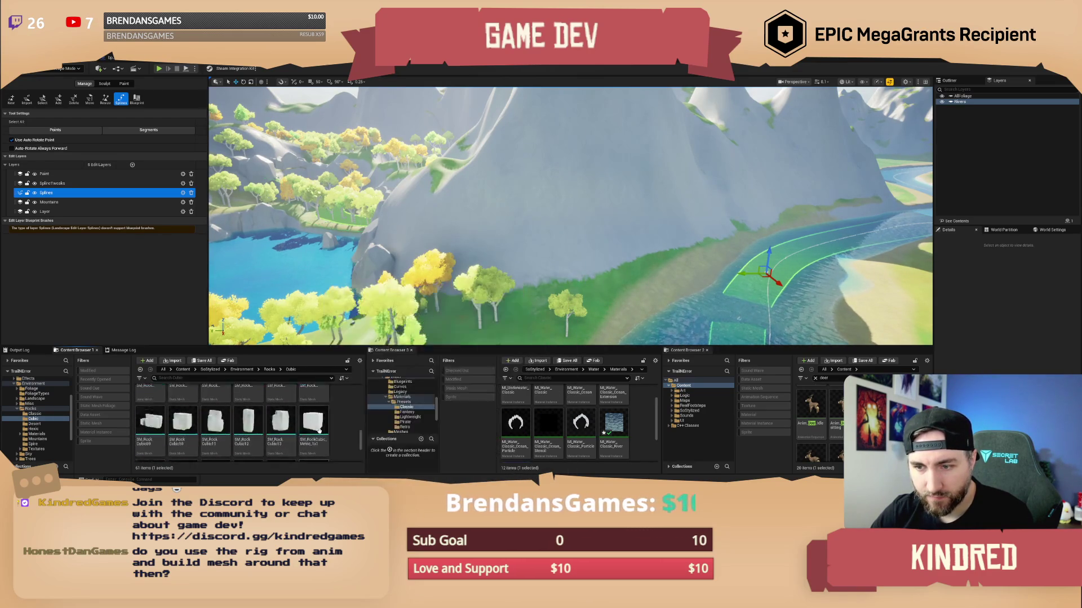
scroll(319, 430, "up", 3)
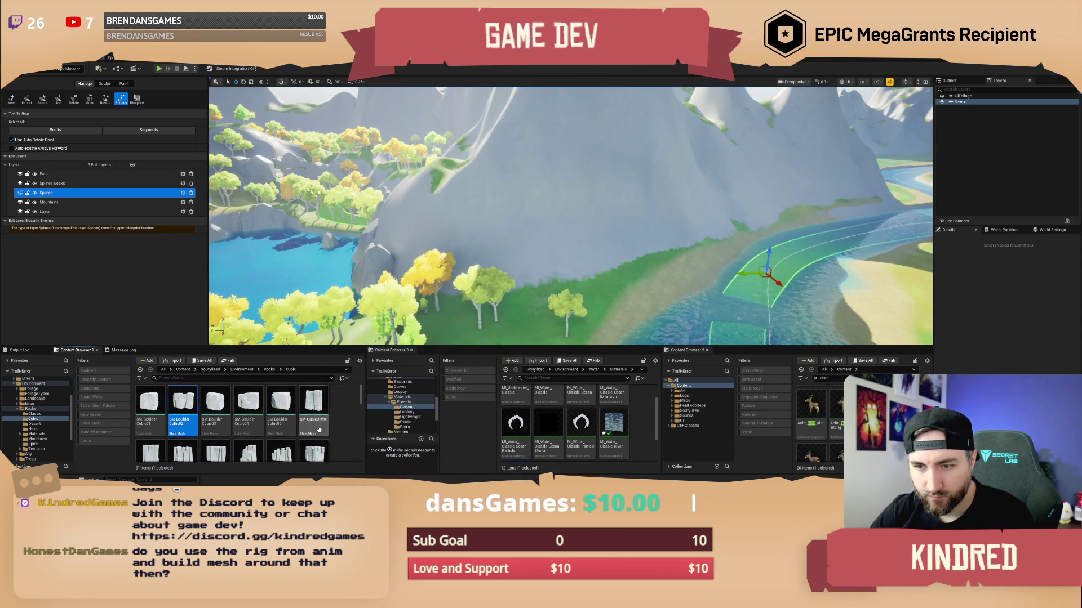
- Drop a cubic cliff rock onto the hillside and select it in selection mode
left_click_drag(319, 430, 533, 274)
key("w")
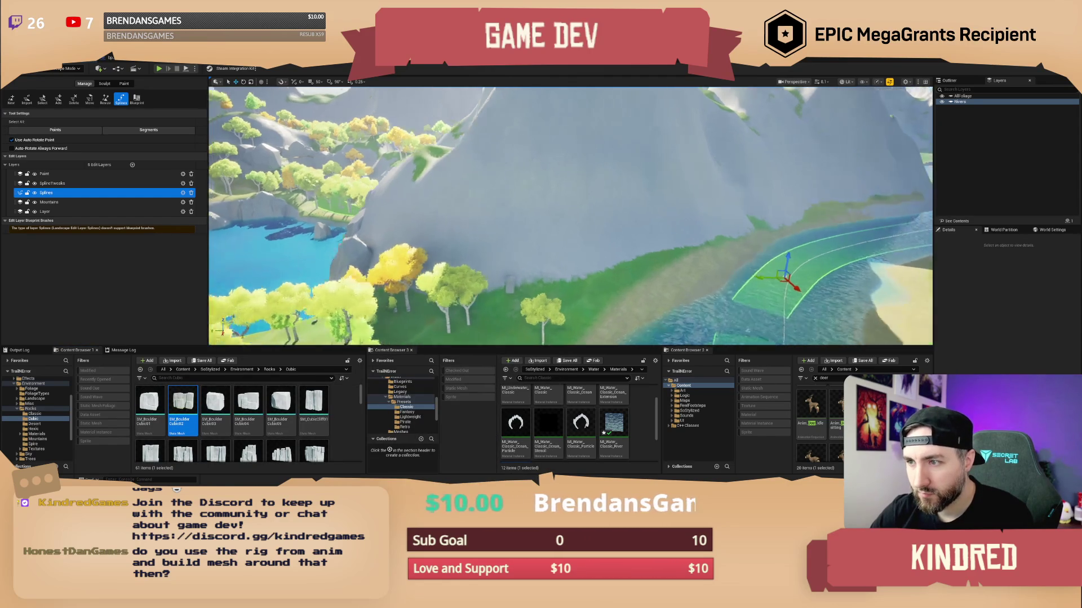
left_click(63, 69)
left_click(59, 79)
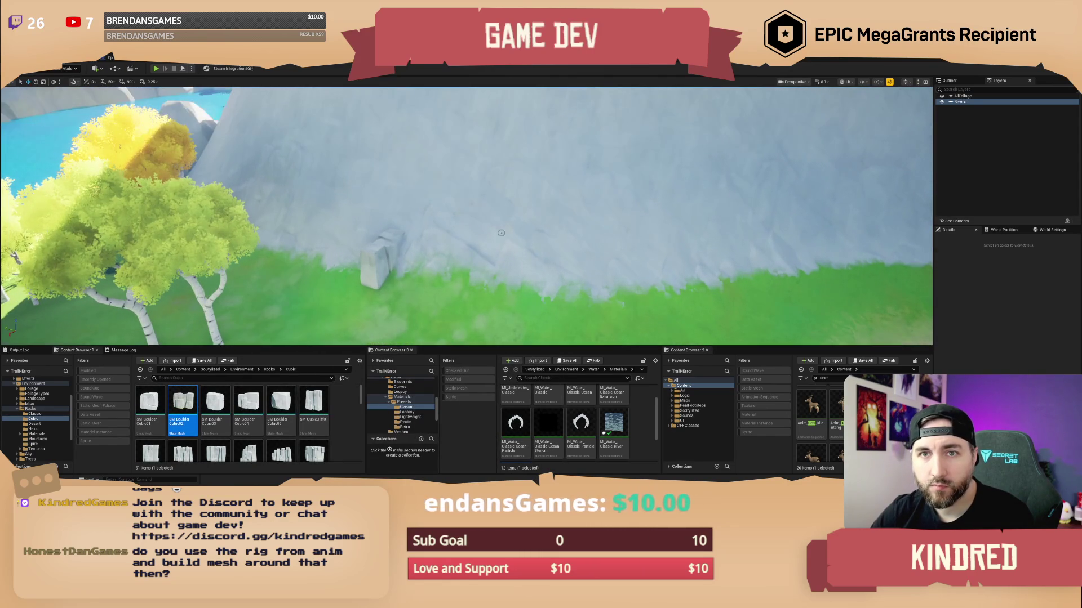
left_click(386, 259)
right_click(428, 263)
key("Escape")
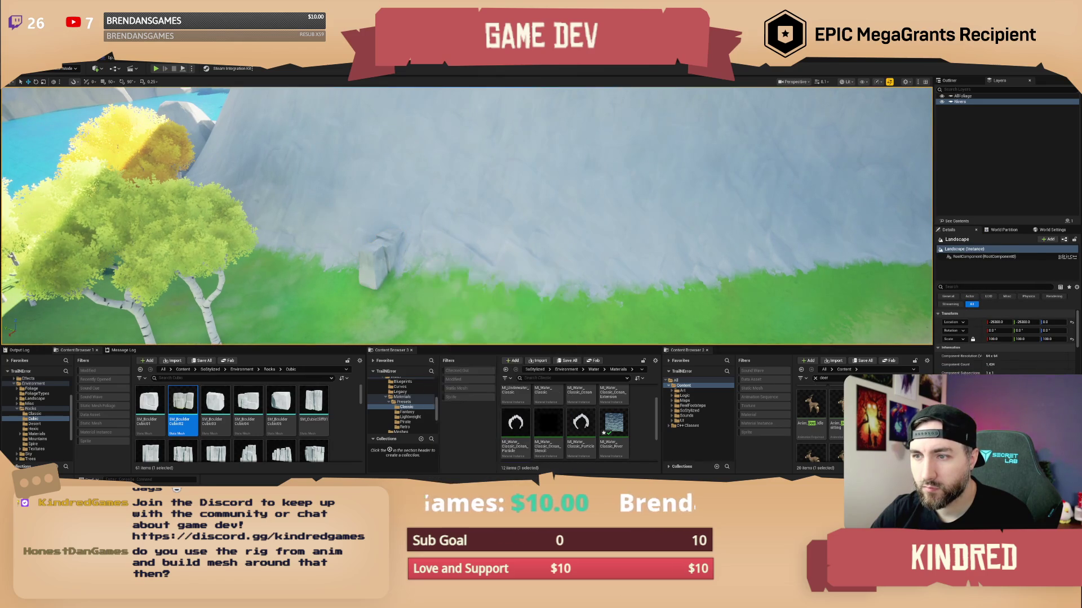
key("a")
- Enlarge the boulder about 3.5 times, move it along X, and adjust its rotation
key("r")
mouse_move(439, 248)
left_mouse_down()
mouse_move(438, 286)
mouse_move(419, 263)
mouse_move(352, 264)
mouse_move(242, 229)
left_mouse_up()
key("w")
mouse_move(503, 200)
left_mouse_down()
mouse_move(479, 222)
mouse_move(523, 219)
mouse_move(518, 194)
mouse_move(488, 239)
mouse_move(466, 224)
mouse_move(460, 232)
mouse_move(488, 207)
mouse_move(482, 169)
mouse_move(495, 178)
left_mouse_up()
key("r")
key("e")
key("w")
key("e")
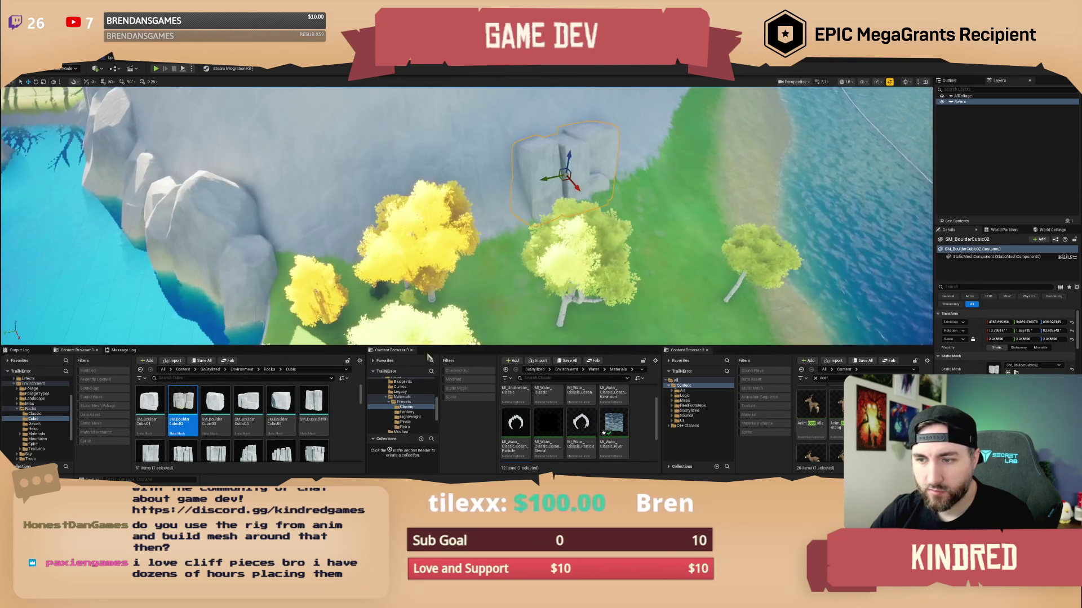
- Hide the foliage trees and set SM_CubicCliff03 against the slope, rotated and resized
left_click(941, 96)
scroll(274, 424, "down", 2)
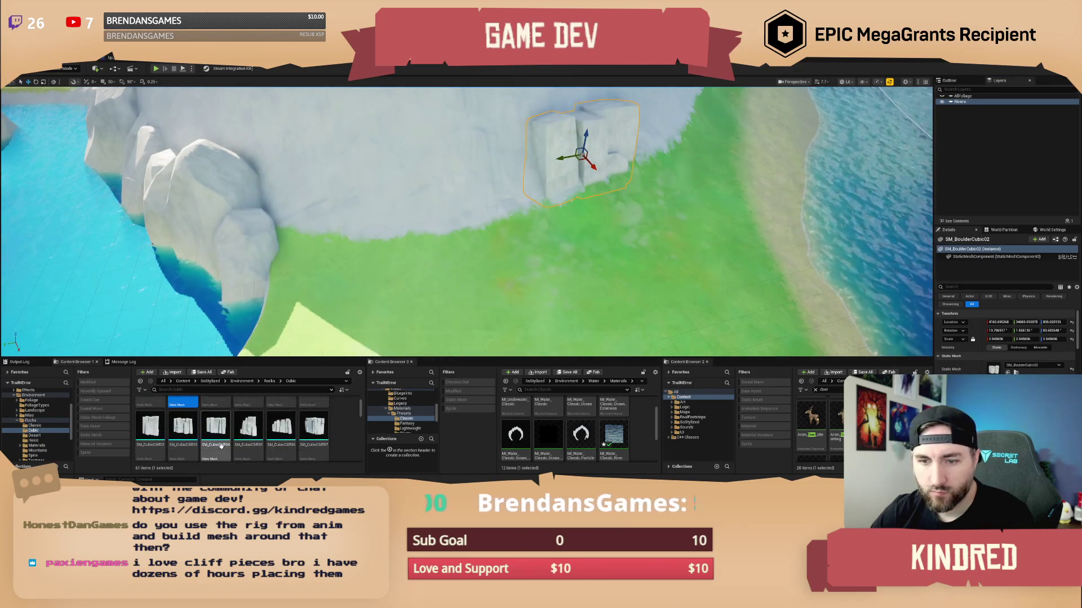
mouse_move(351, 229)
left_mouse_down()
mouse_move(377, 248)
mouse_move(428, 235)
mouse_move(389, 210)
mouse_move(396, 236)
mouse_move(440, 193)
mouse_move(452, 229)
left_mouse_up()
key("e")
key("r")
key("e")
key("e")
key("w")
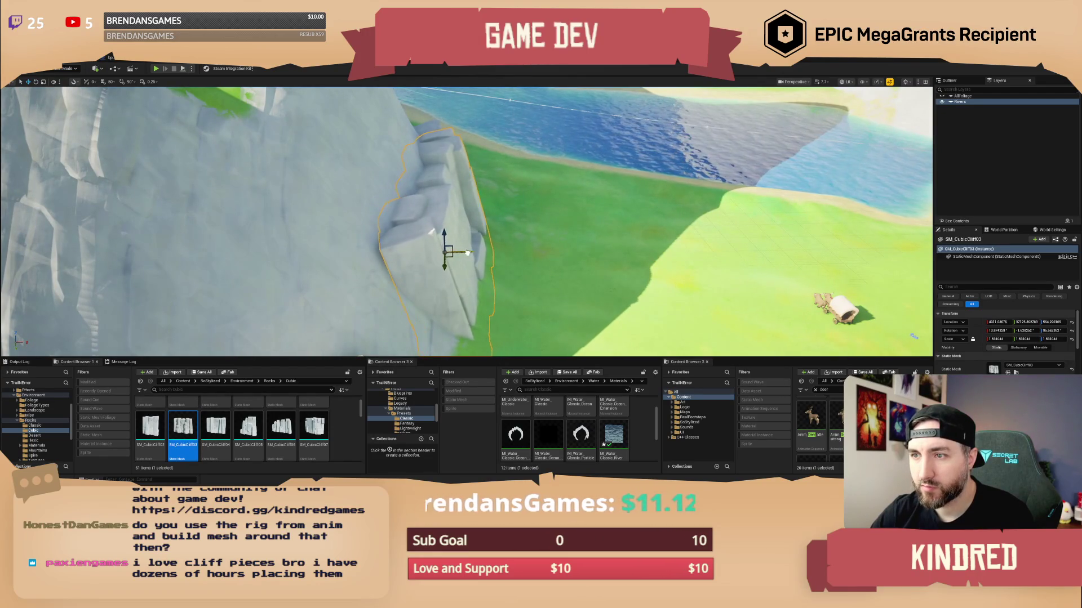
key("Escape")
left_click_drag(467, 221, 534, 228)
scroll(508, 225, "up", 2)
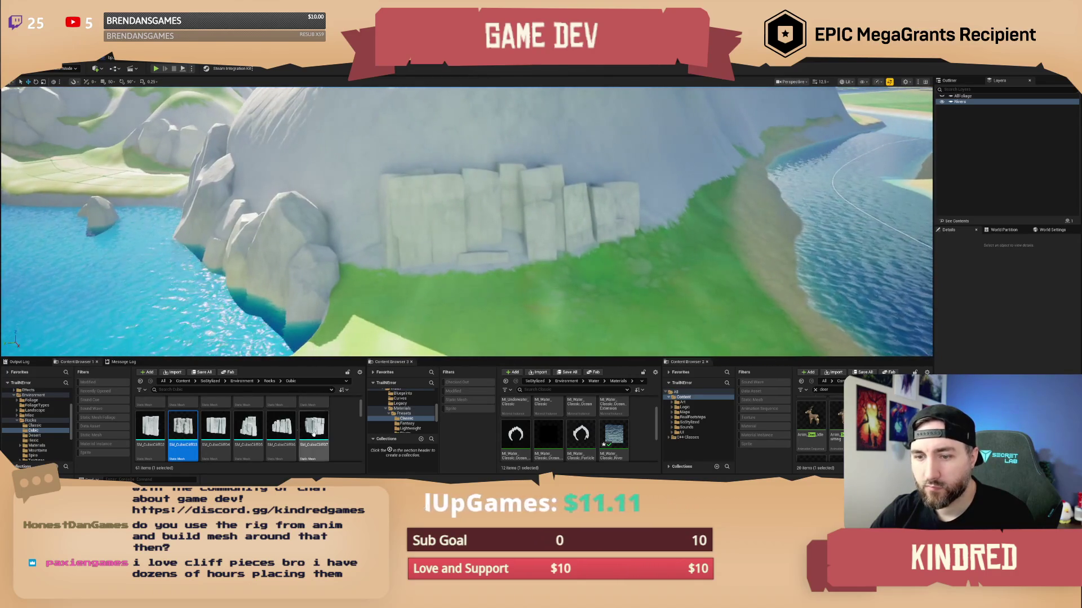
scroll(304, 433, "down", 5)
scroll(291, 430, "down", 5)
scroll(292, 430, "up", 3)
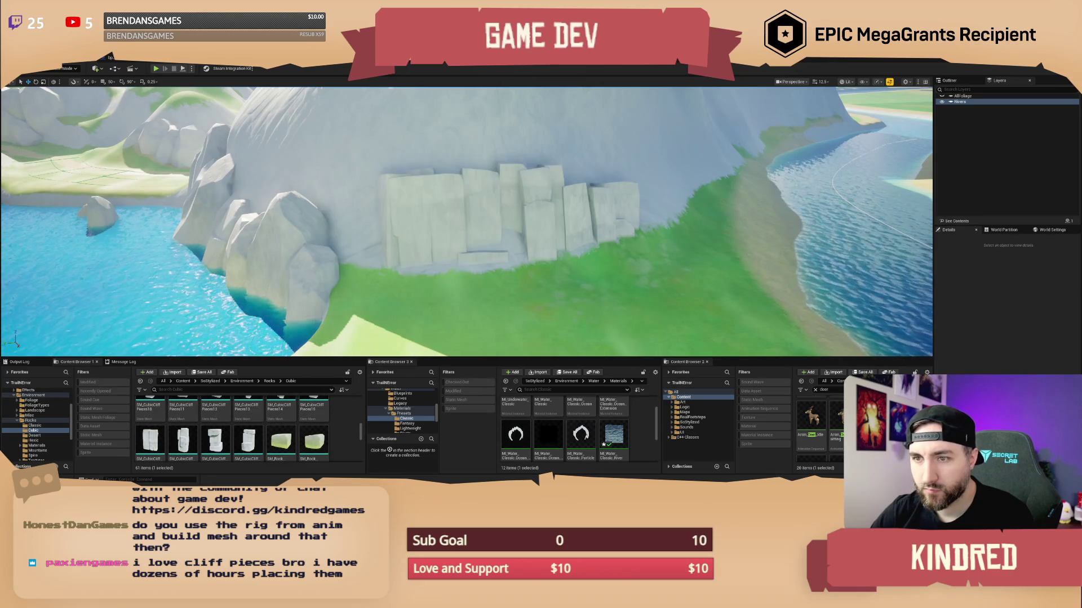
- Place a new clump from the existing boulder's asset on the grass, scaled about 1.6 and rotated
left_click(274, 303)
right_click(275, 304)
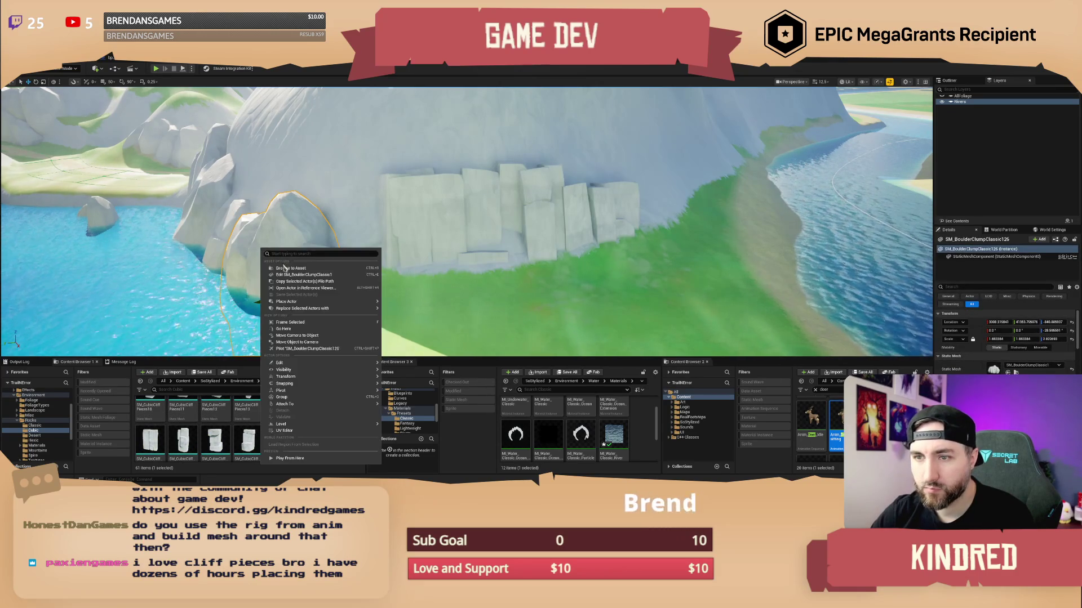
left_click(287, 268)
mouse_move(469, 296)
left_mouse_down()
mouse_move(425, 274)
mouse_move(474, 242)
left_mouse_up()
key("e")
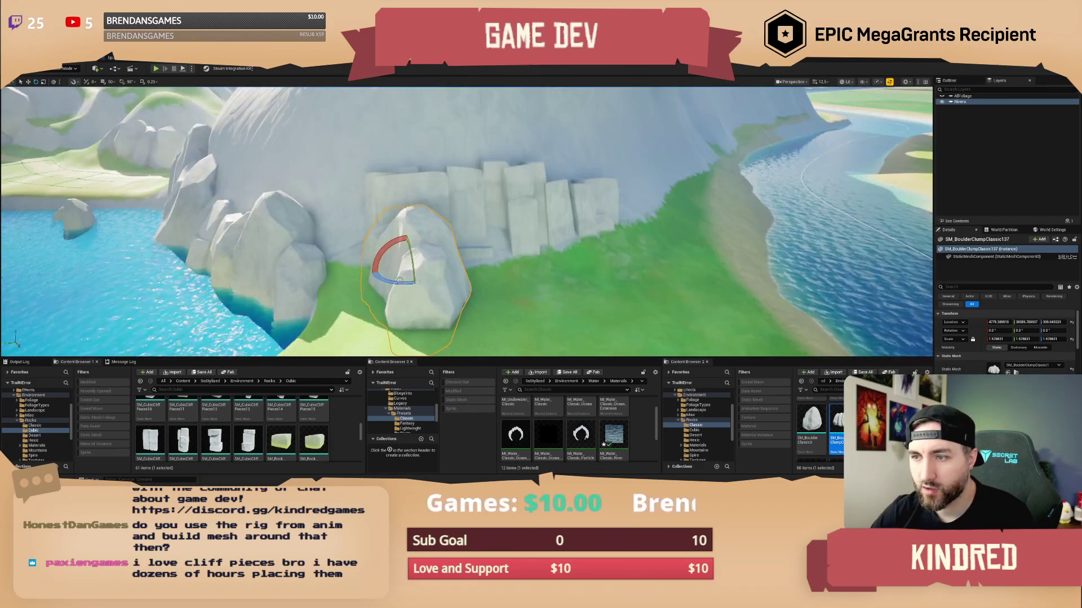
mouse_move(414, 283)
left_mouse_down()
mouse_move(360, 281)
mouse_move(403, 283)
mouse_move(417, 242)
mouse_move(441, 241)
left_mouse_up()
key("w")
key("Escape")
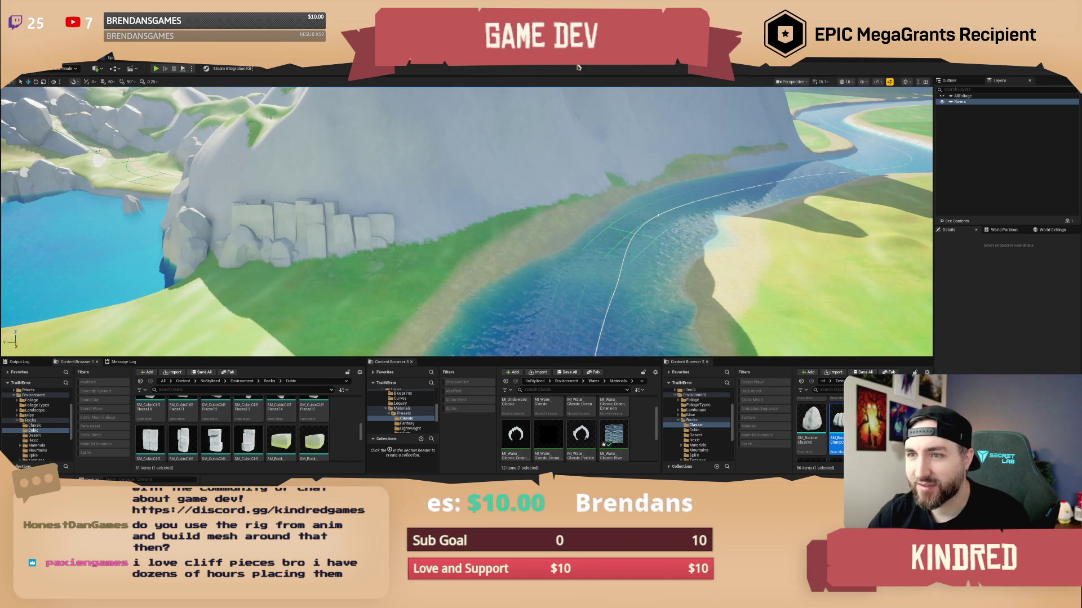
- Fly the camera over the lake and turn the AllFoliage layer back on to show trees
left_click_drag(146, 336, 91, 324)
left_click_drag(167, 103, 168, 103)
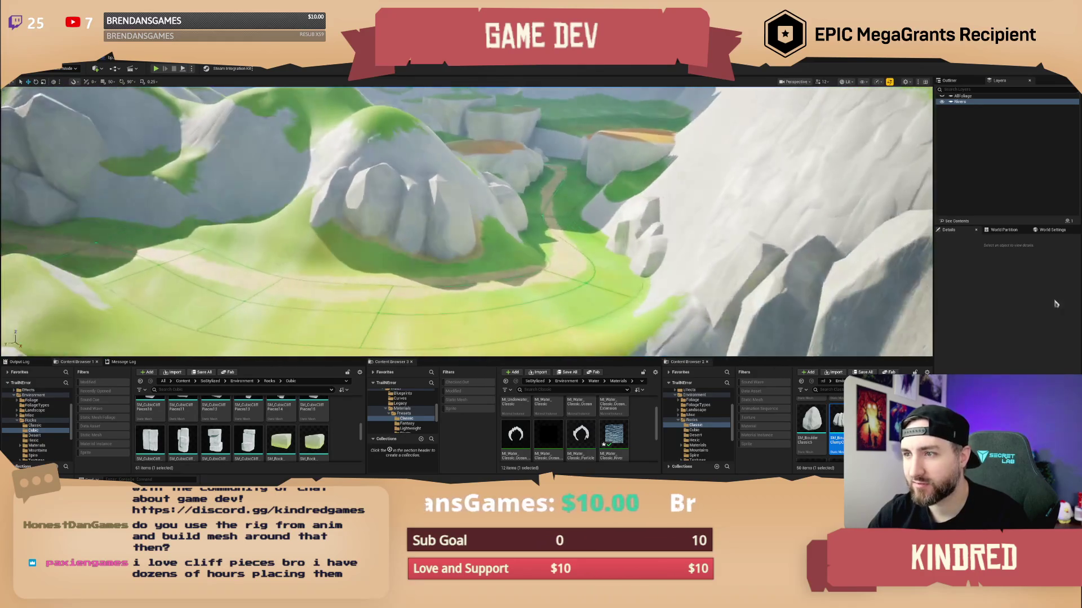
left_click(941, 96)
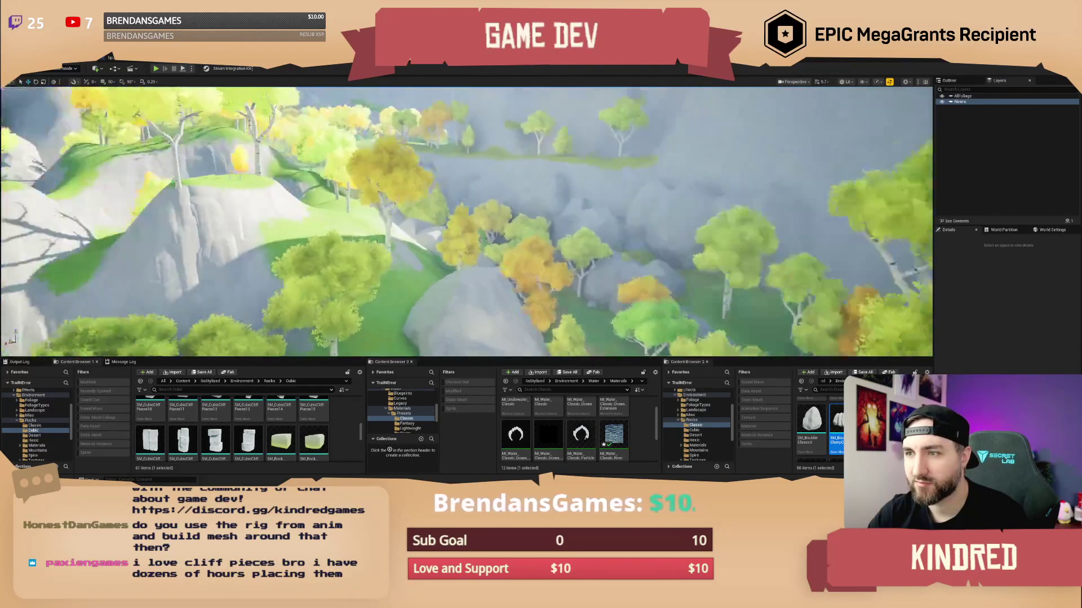
scroll(466, 222, "down", 10)
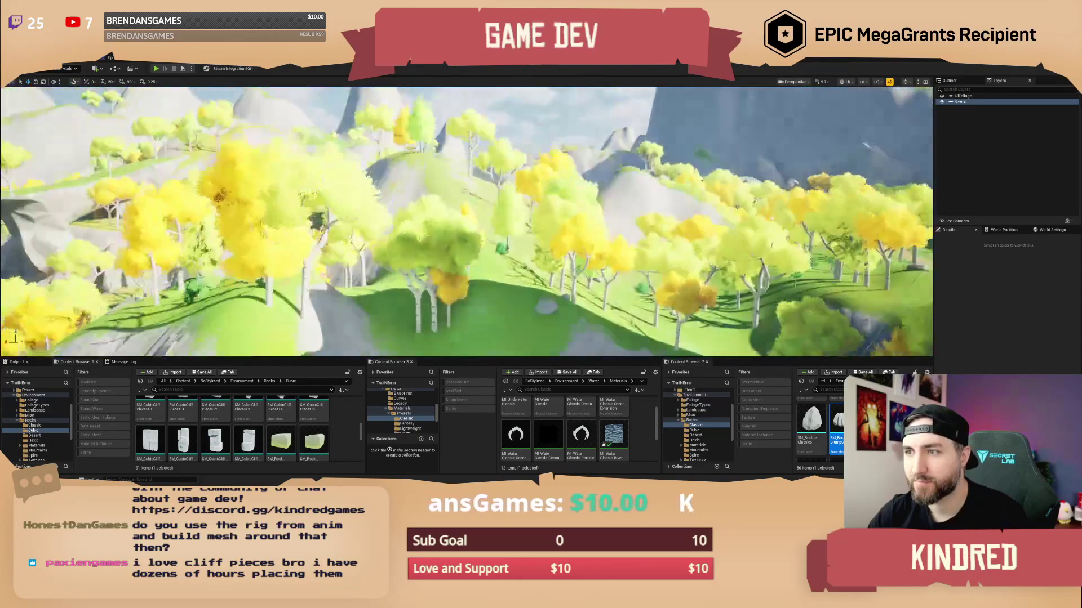
scroll(467, 222, "up", 3)
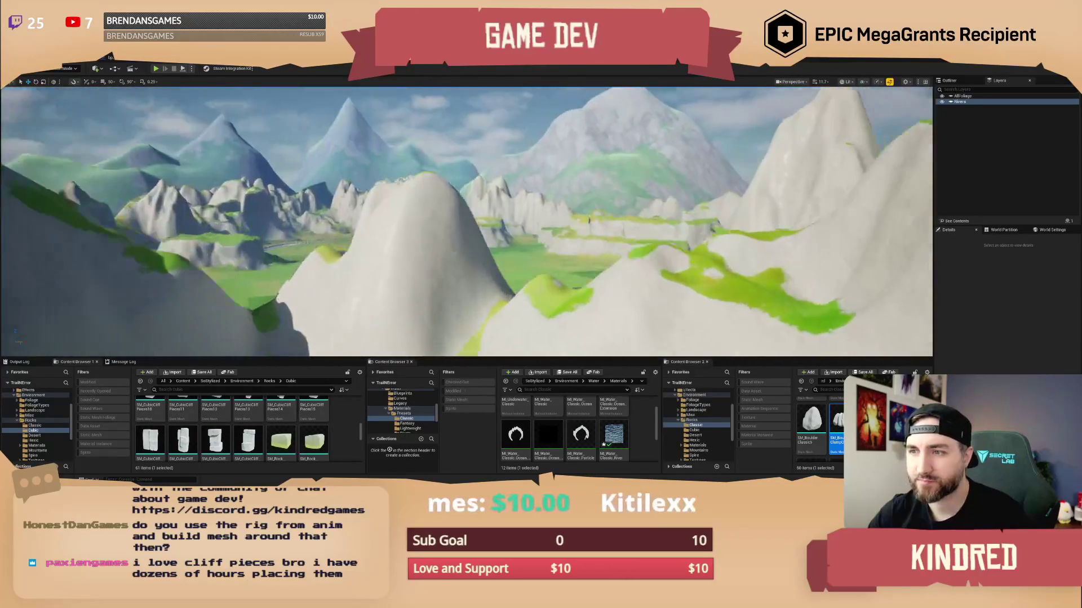
scroll(466, 222, "down", 1)
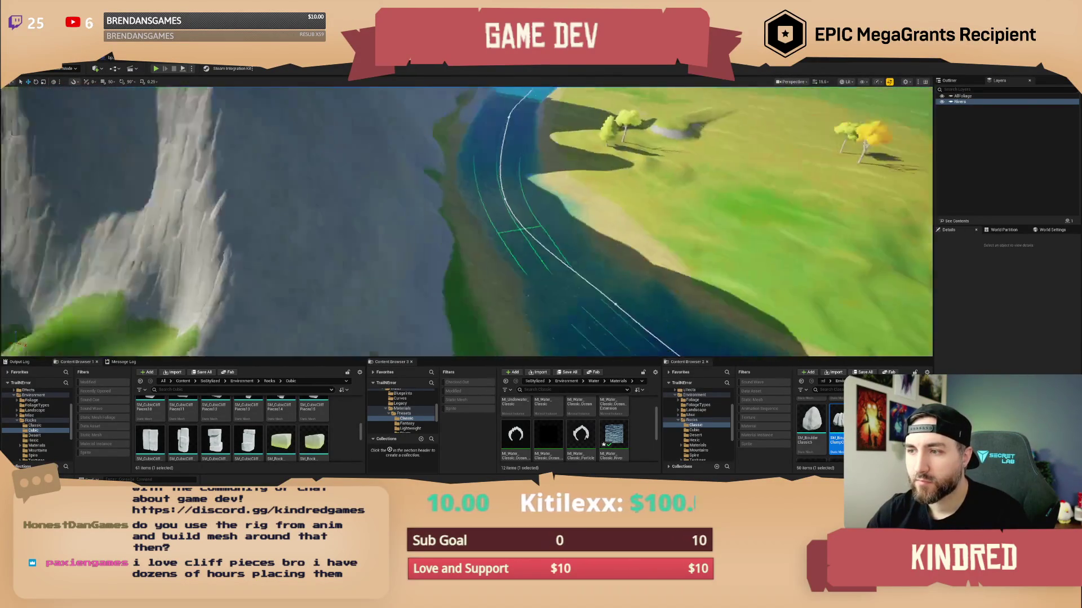
scroll(467, 222, "up", 3)
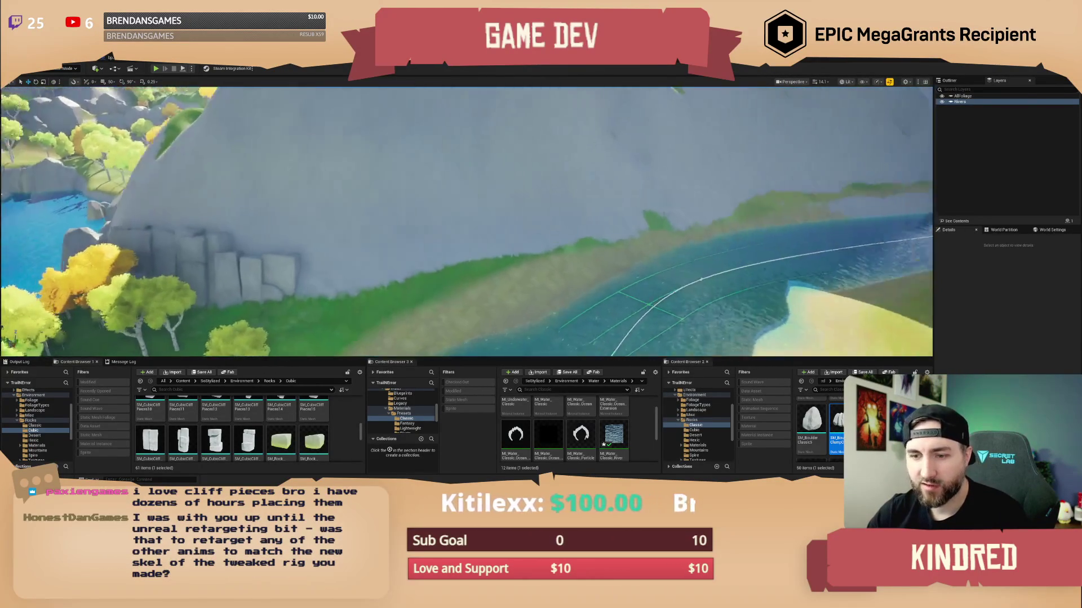
- Place a large boulder against the cliff face, undo one rotation, and tilt it about 19 degrees
mouse_move(830, 413)
left_mouse_down()
mouse_move(492, 271)
mouse_move(507, 265)
mouse_move(488, 282)
mouse_move(495, 224)
left_mouse_up()
key("e")
key("w")
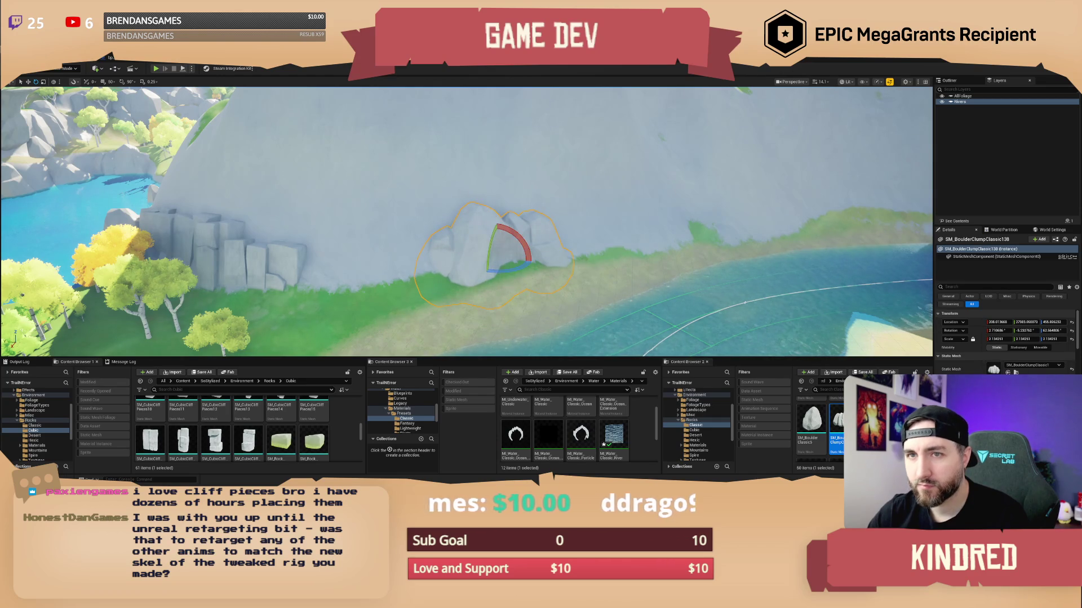
key("ctrl+z")
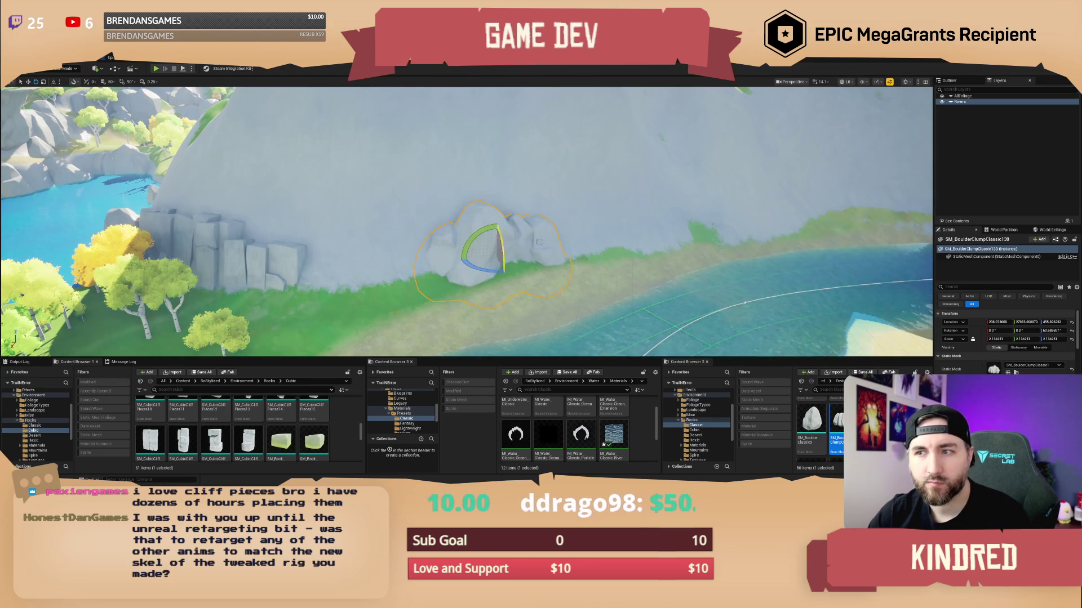
left_click_drag(504, 248, 499, 239)
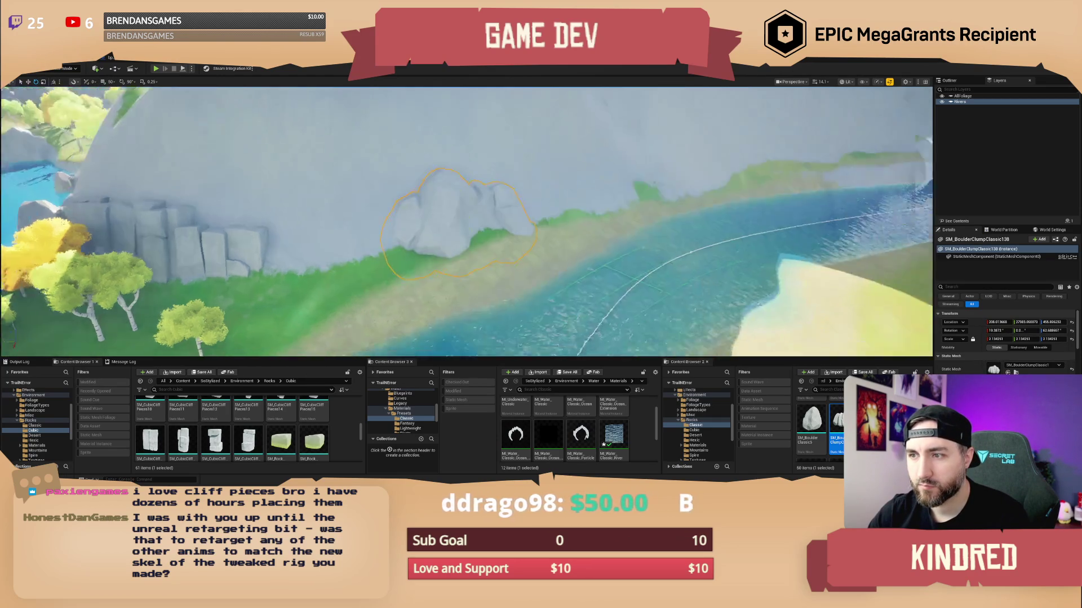
scroll(279, 441, "up", 2)
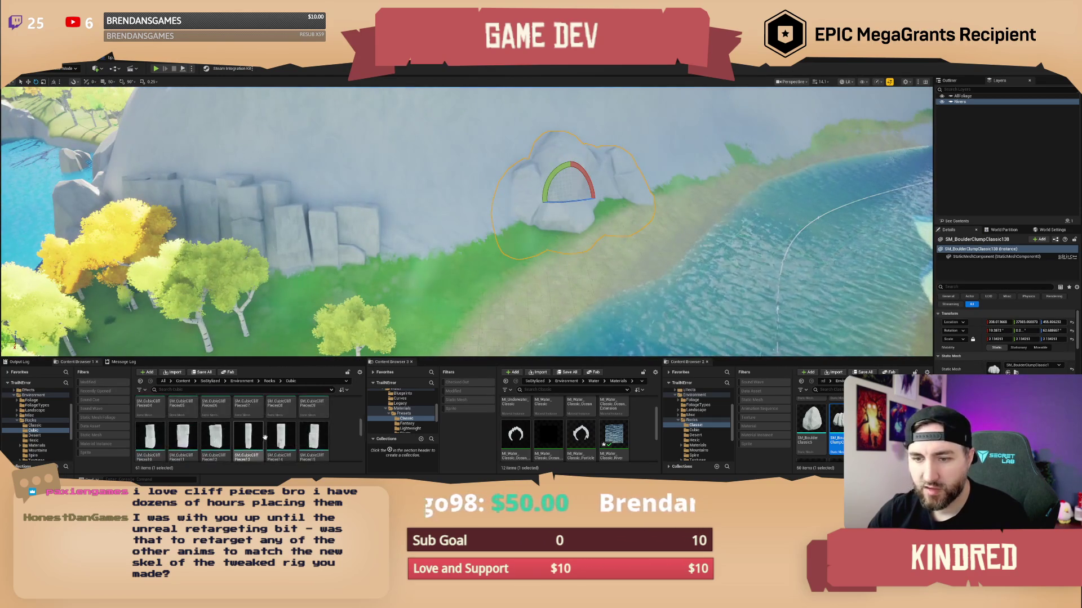
scroll(279, 441, "up", 3)
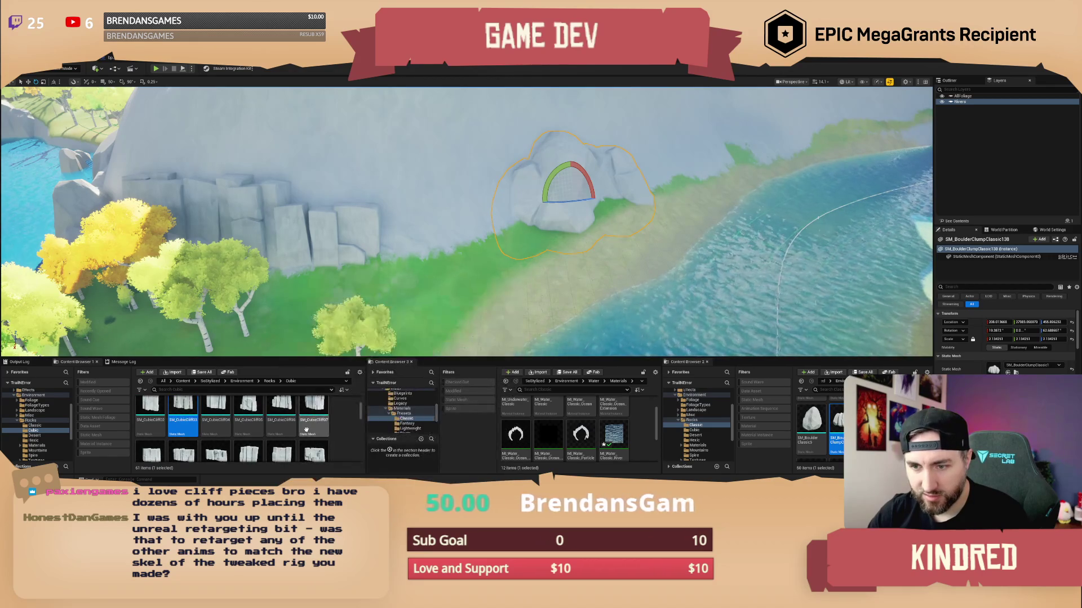
- Add SM_CubicCliff13, slide it right along the cliff, tilt it about 13 degrees, and stretch it along Y
mouse_move(315, 440)
left_mouse_down()
mouse_move(361, 338)
mouse_move(450, 248)
mouse_move(469, 243)
mouse_move(445, 234)
left_mouse_up()
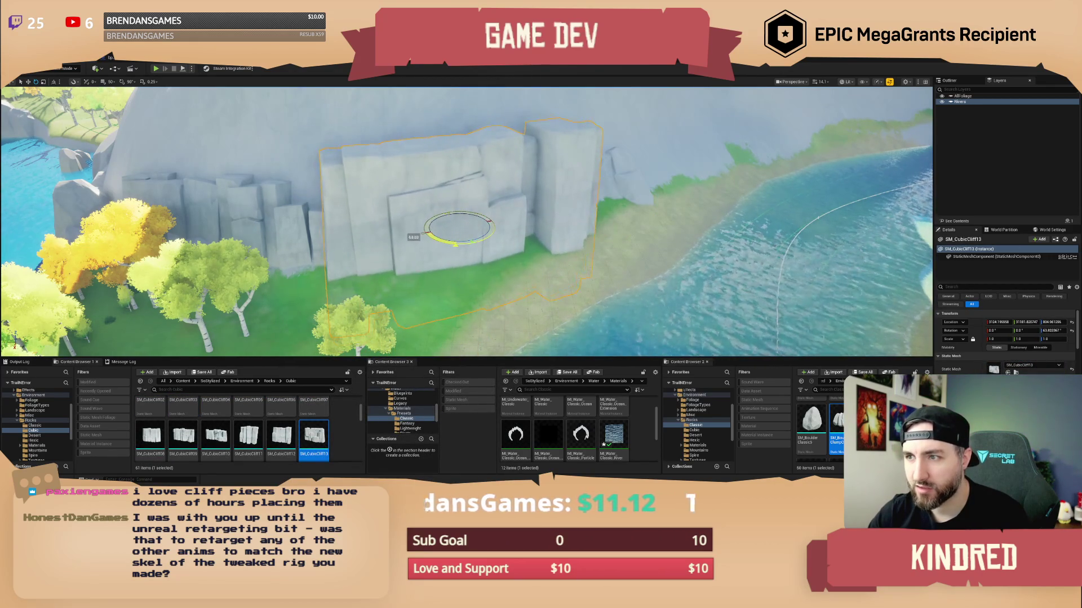
key("f")
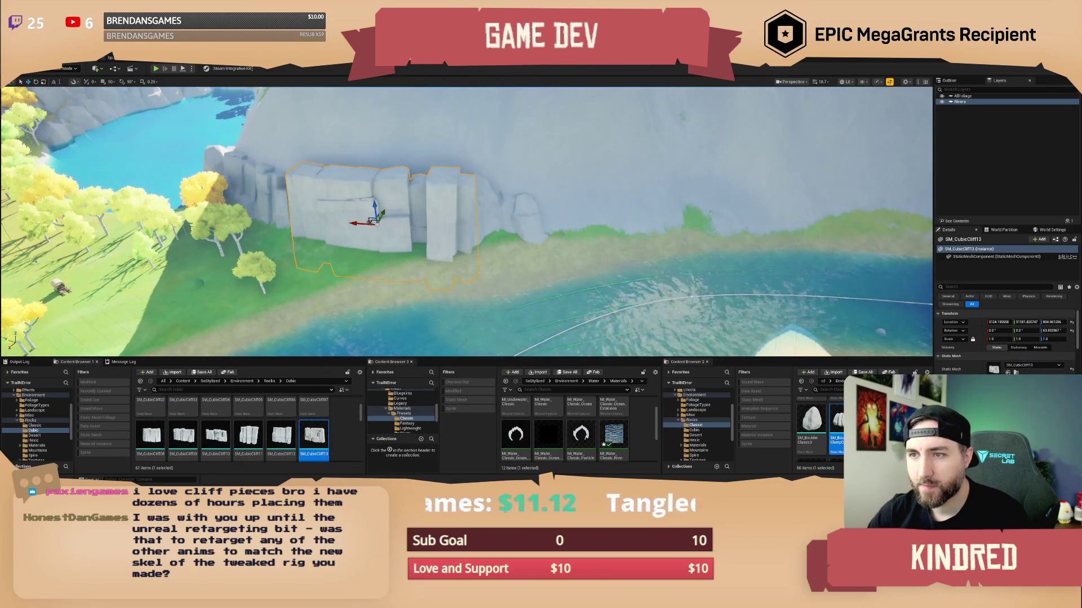
mouse_move(372, 219)
left_mouse_down()
mouse_move(631, 231)
mouse_move(629, 219)
mouse_move(597, 225)
mouse_move(607, 229)
mouse_move(610, 181)
left_mouse_up()
mouse_move(607, 173)
left_mouse_down()
mouse_move(623, 203)
mouse_move(599, 187)
mouse_move(613, 176)
mouse_move(600, 181)
left_mouse_up()
key("w")
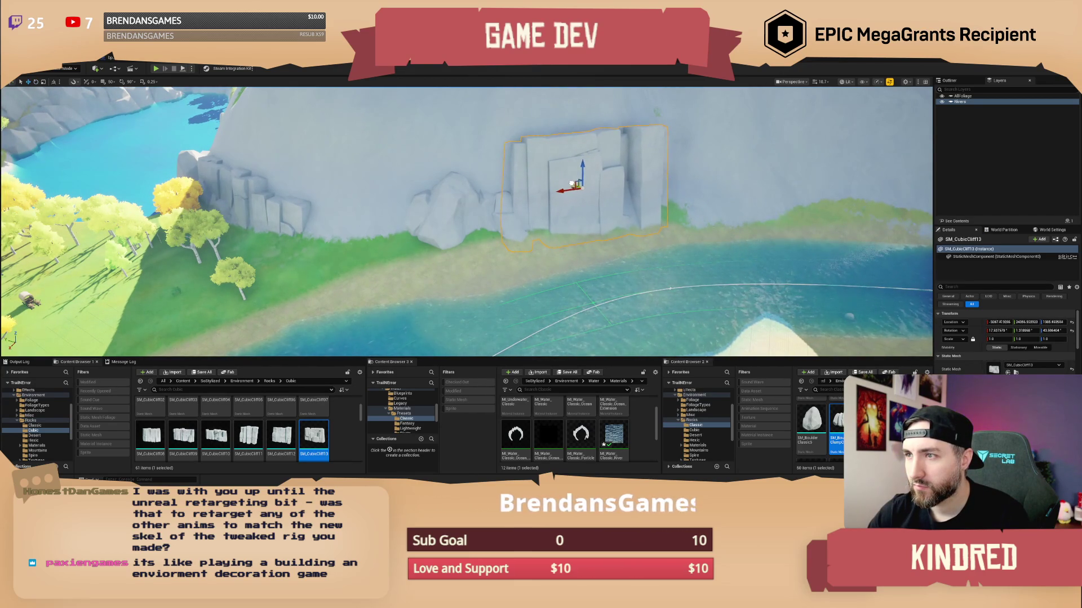
scroll(572, 185, "down", 10)
scroll(467, 221, "up", 5)
key("r")
left_click_drag(436, 152, 452, 155)
key("w")
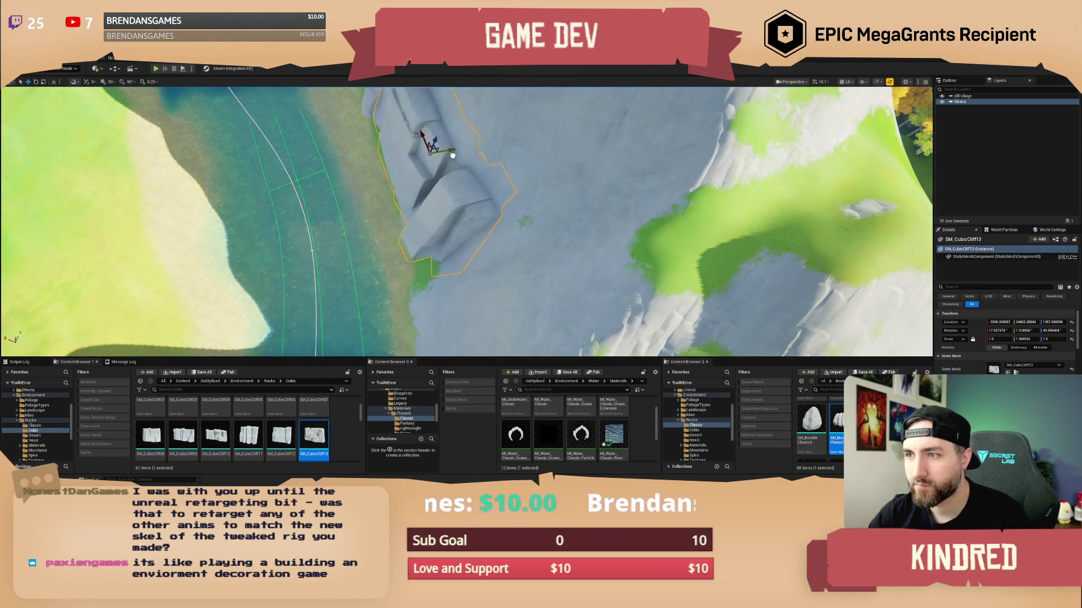
key("Escape")
left_click_drag(466, 222, 439, 232)
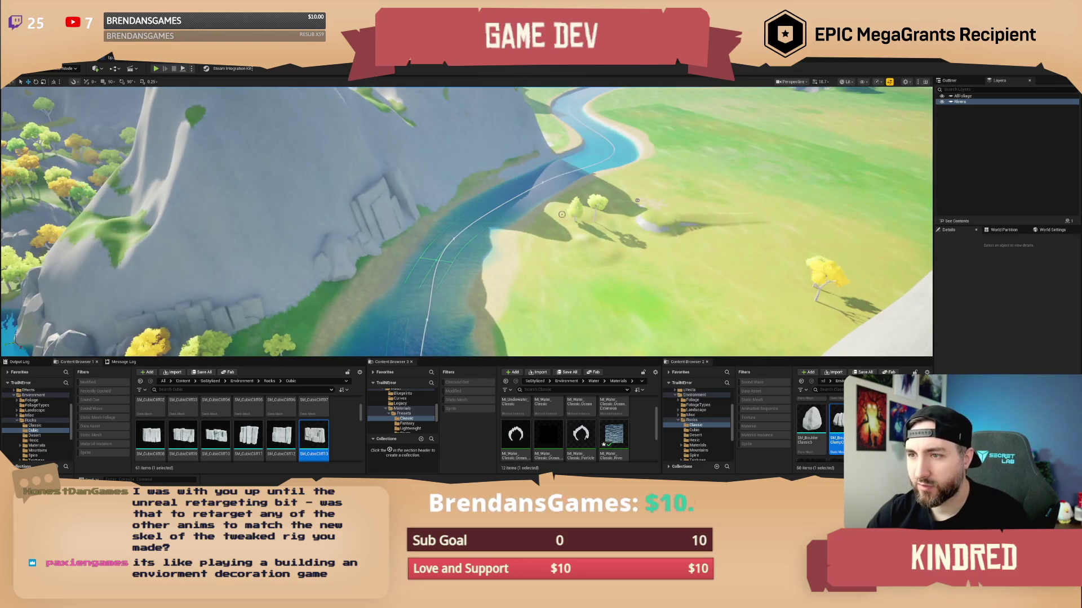
left_click_drag(562, 214, 453, 268)
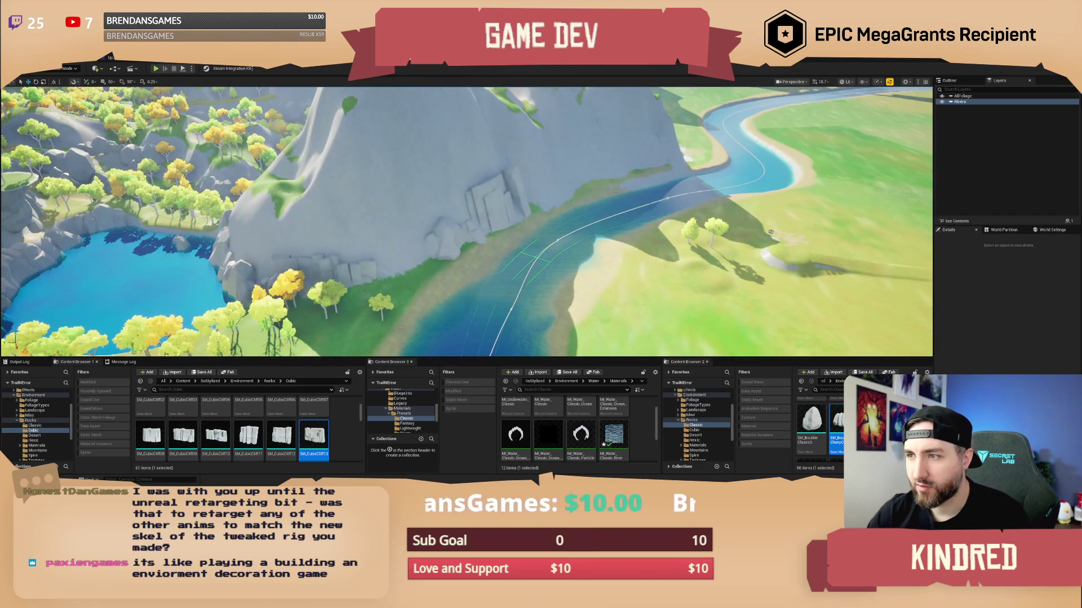
mouse_move(466, 221)
left_mouse_down()
mouse_move(521, 206)
mouse_move(467, 225)
mouse_move(496, 221)
left_mouse_up()
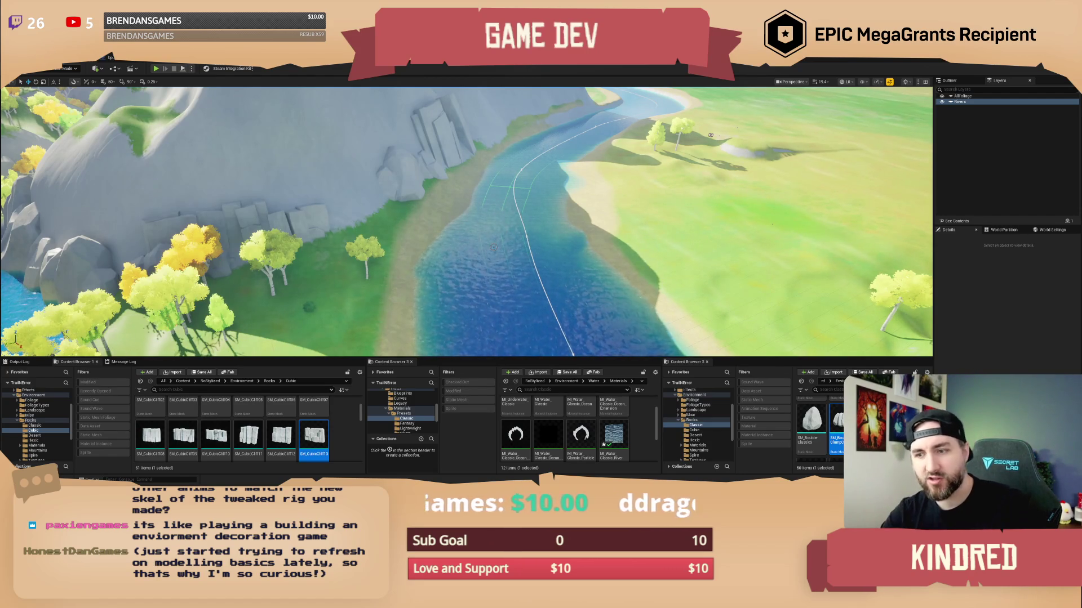
left_click_drag(494, 247, 450, 218)
scroll(836, 426, "down", 3)
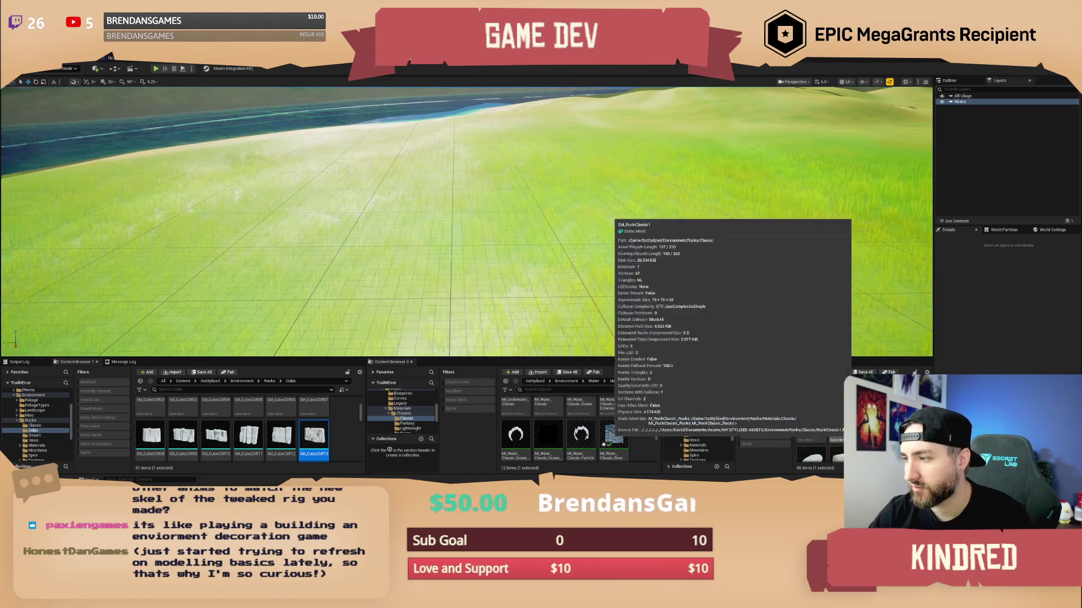
scroll(828, 439, "up", 3)
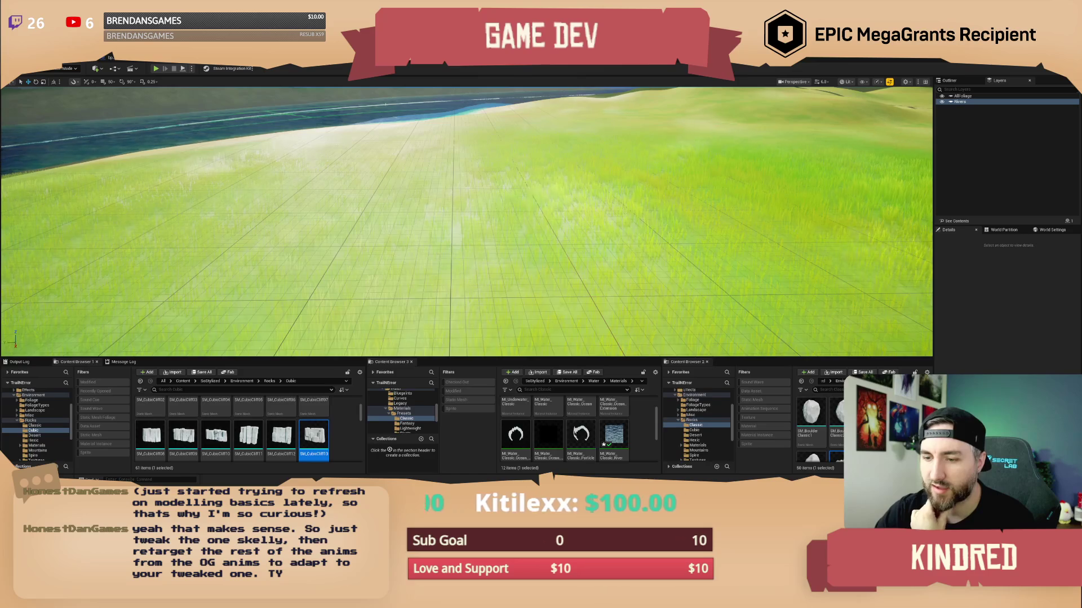
- Filter the Library to the Characters, Characters & Creatures and characters creatures categories
left_click(385, 121)
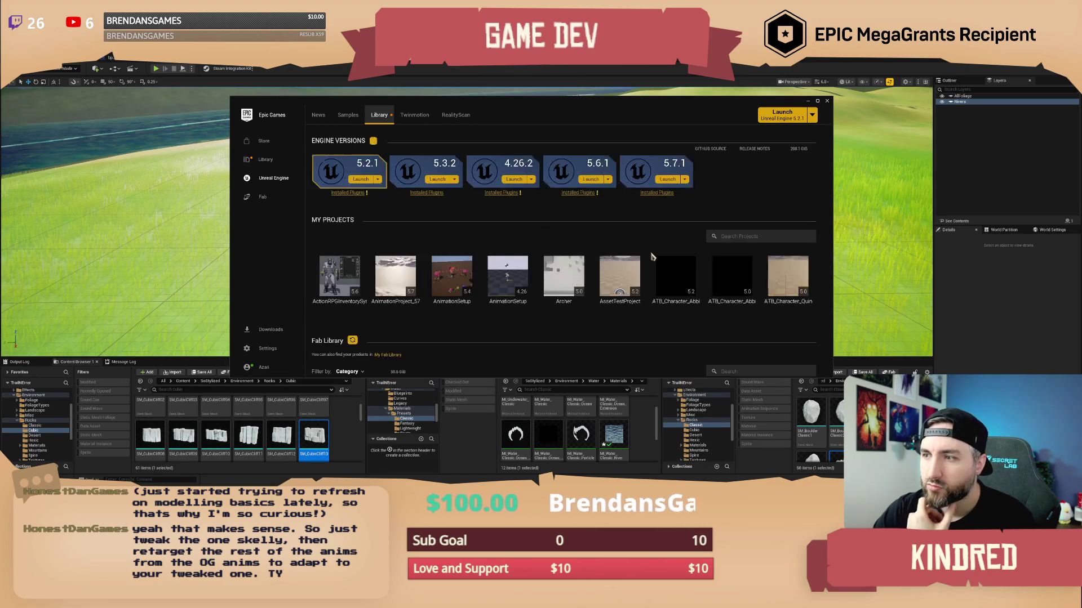
scroll(648, 265, "down", 5)
scroll(644, 273, "down", 5)
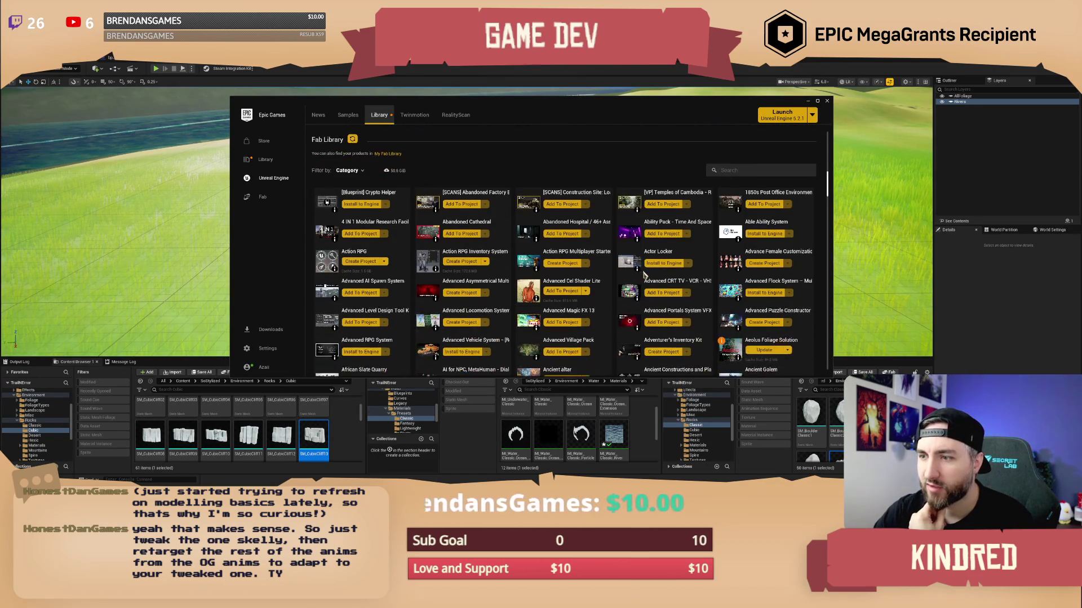
left_click(347, 171)
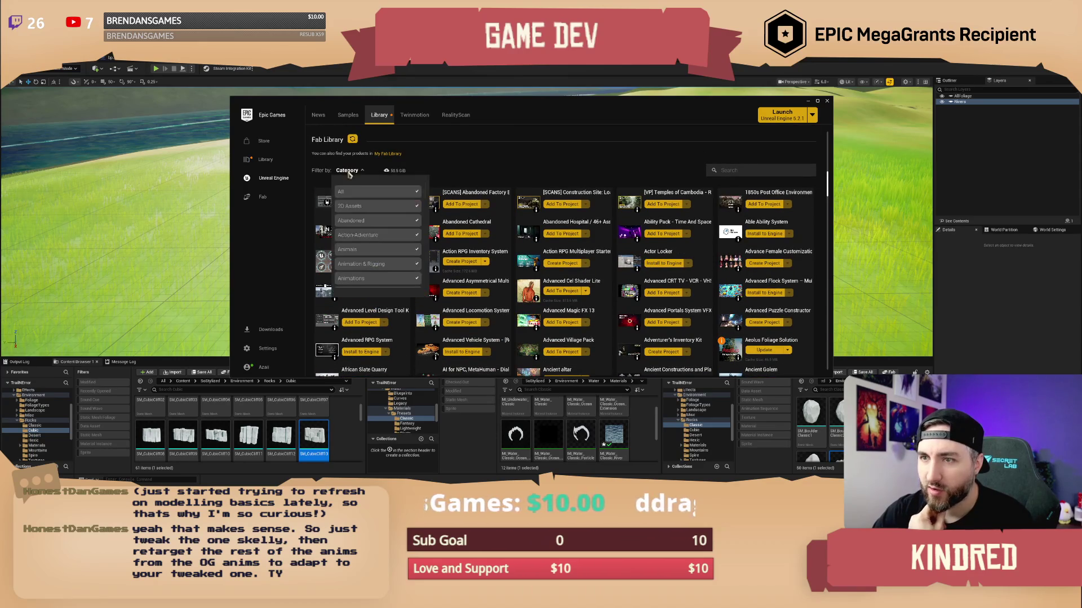
left_click(356, 193)
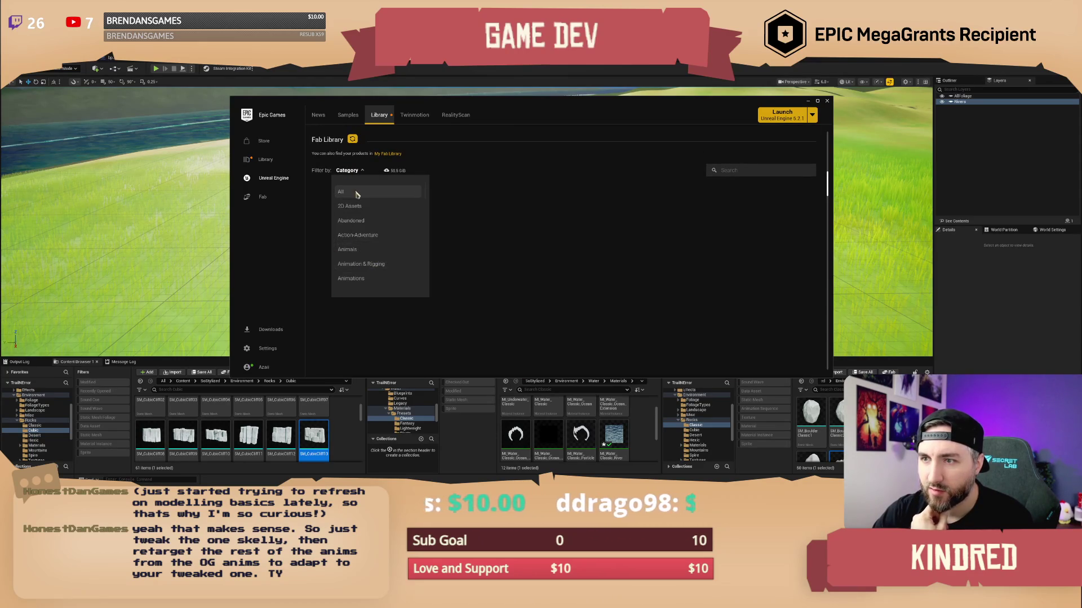
scroll(361, 236, "down", 3)
scroll(371, 246, "down", 3)
left_click(370, 231)
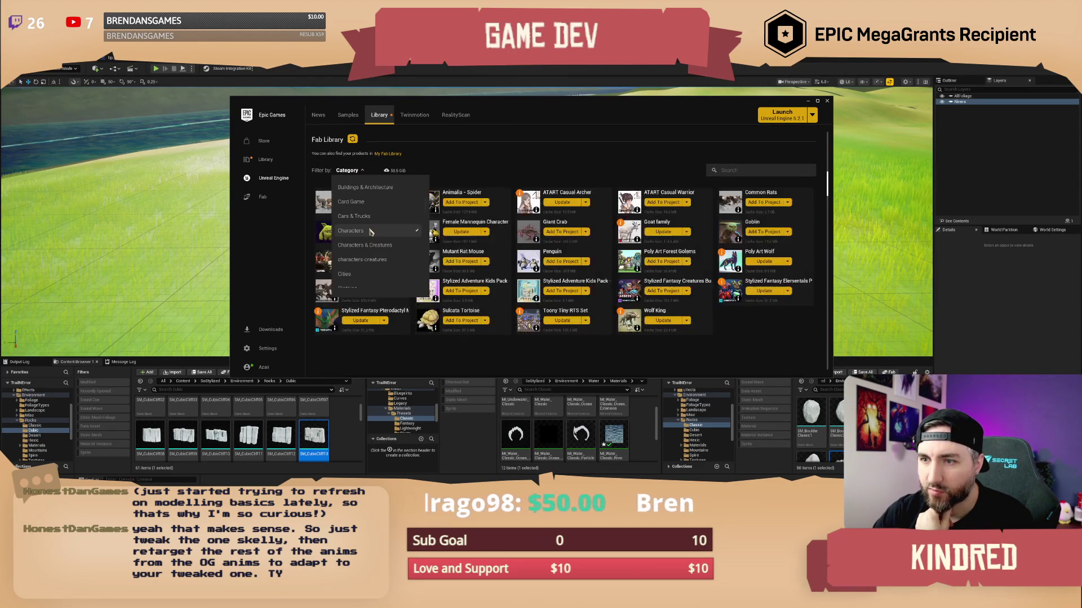
left_click(373, 245)
left_click(388, 263)
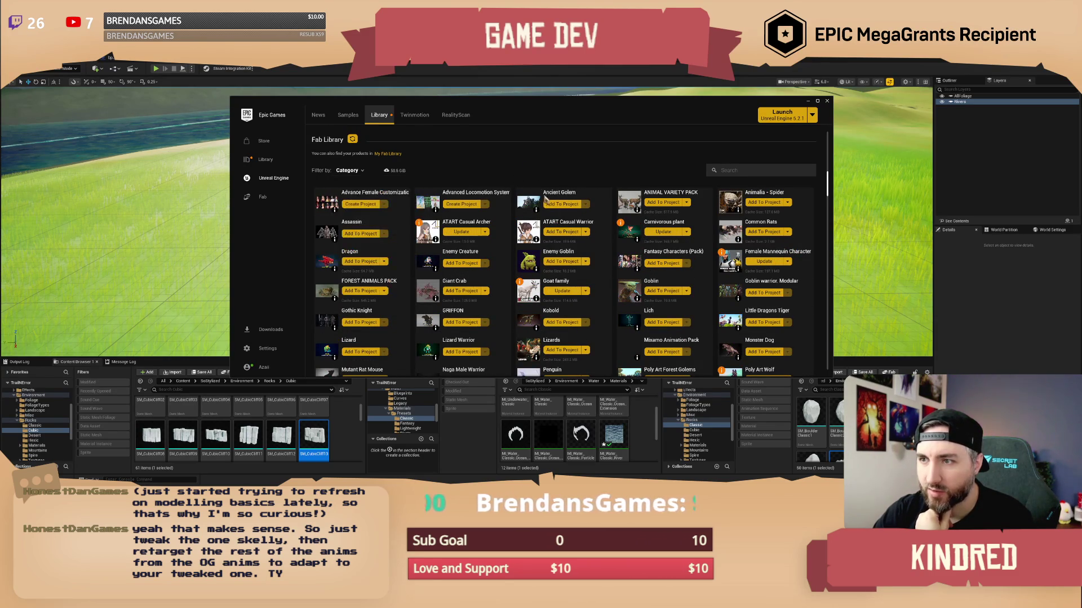
- Scroll through the filtered character assets
scroll(603, 251, "down", 3)
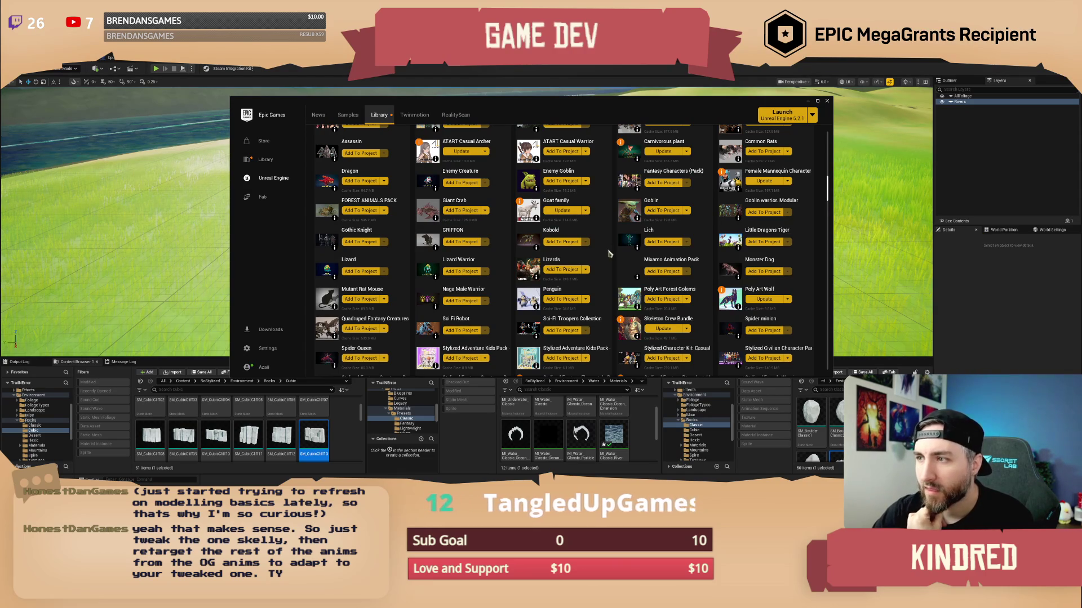
scroll(610, 253, "up", 1)
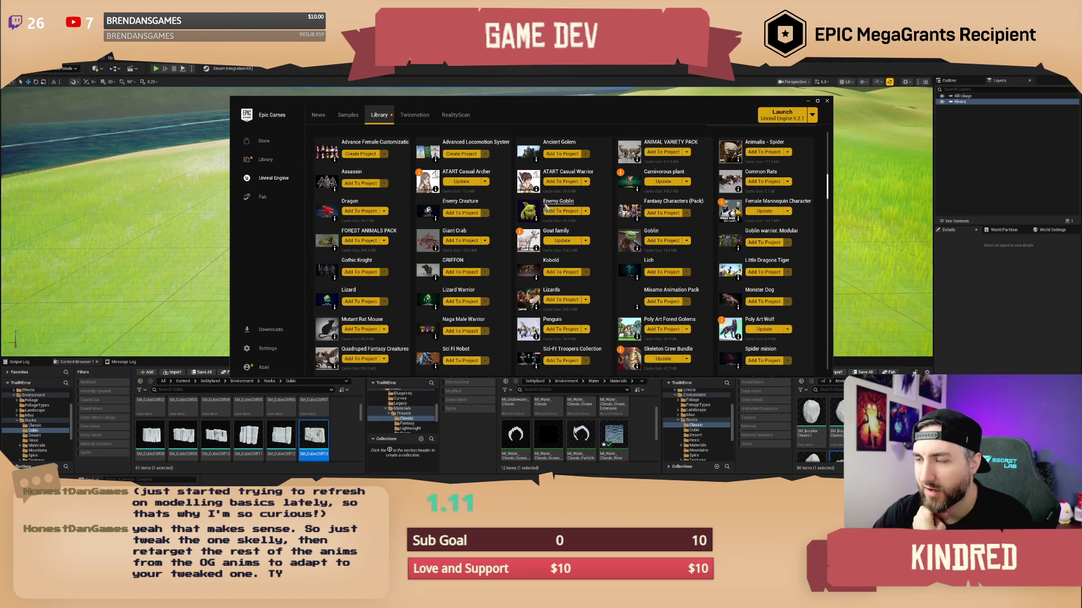
scroll(635, 193, "up", 2)
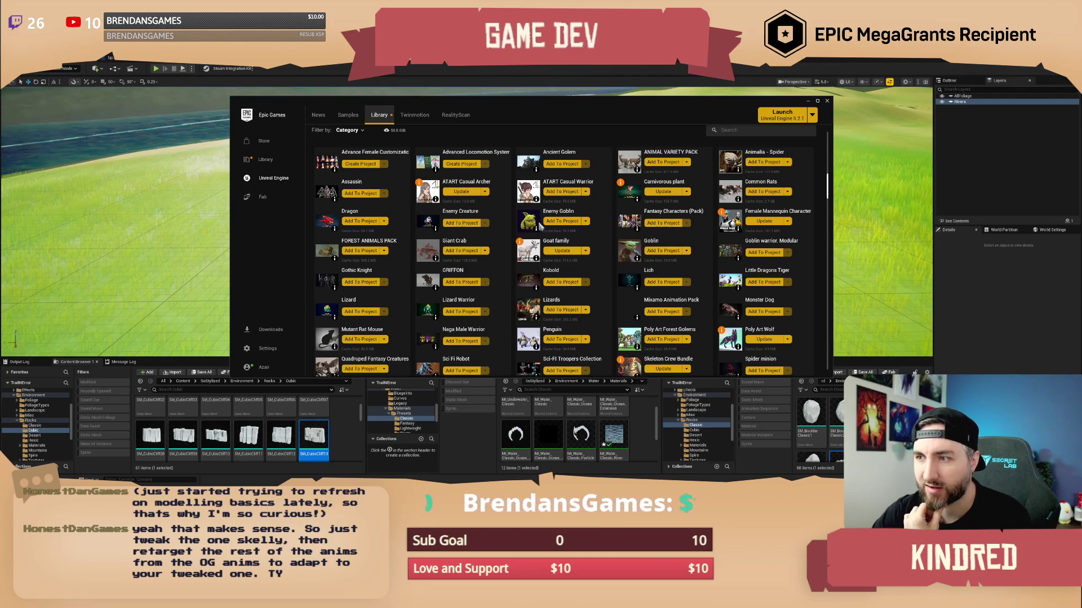
scroll(608, 241, "down", 3)
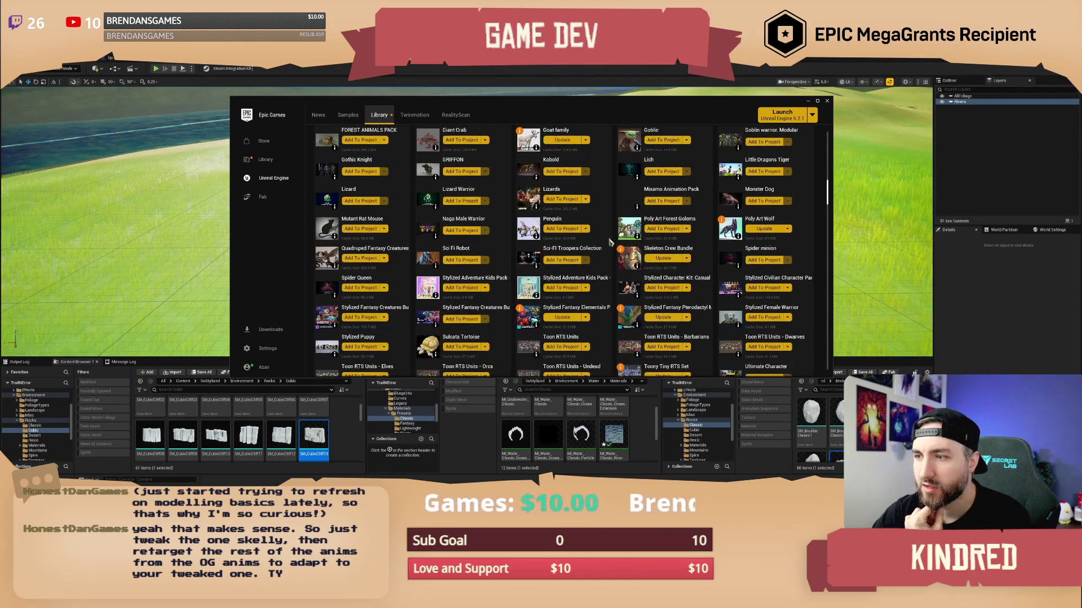
scroll(610, 241, "down", 4)
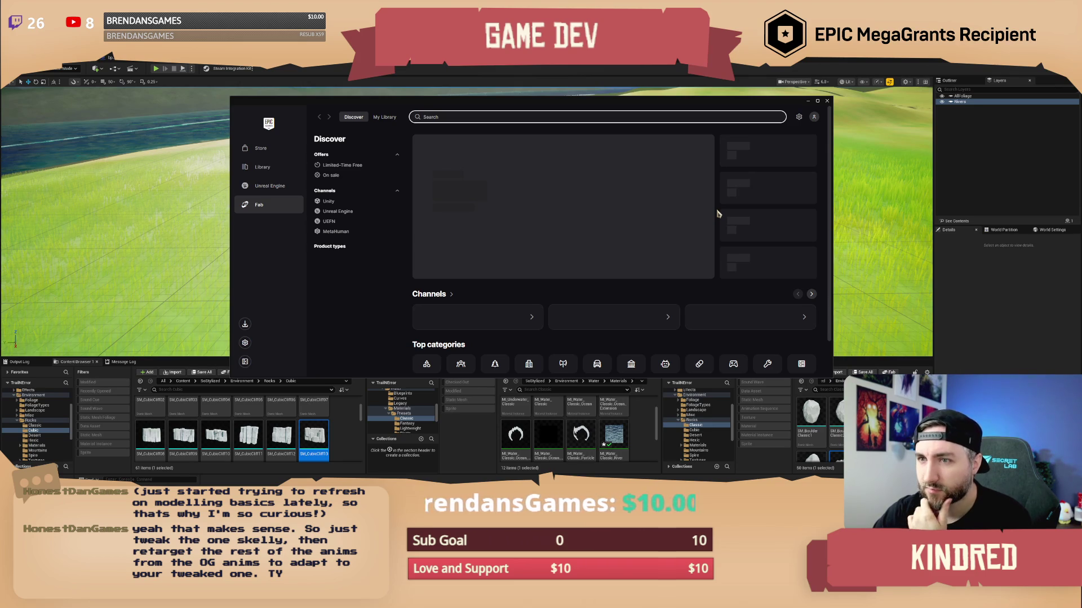
- Move the launcher window slightly left and close the Epic Games sign-in window
left_click_drag(685, 104, 644, 105)
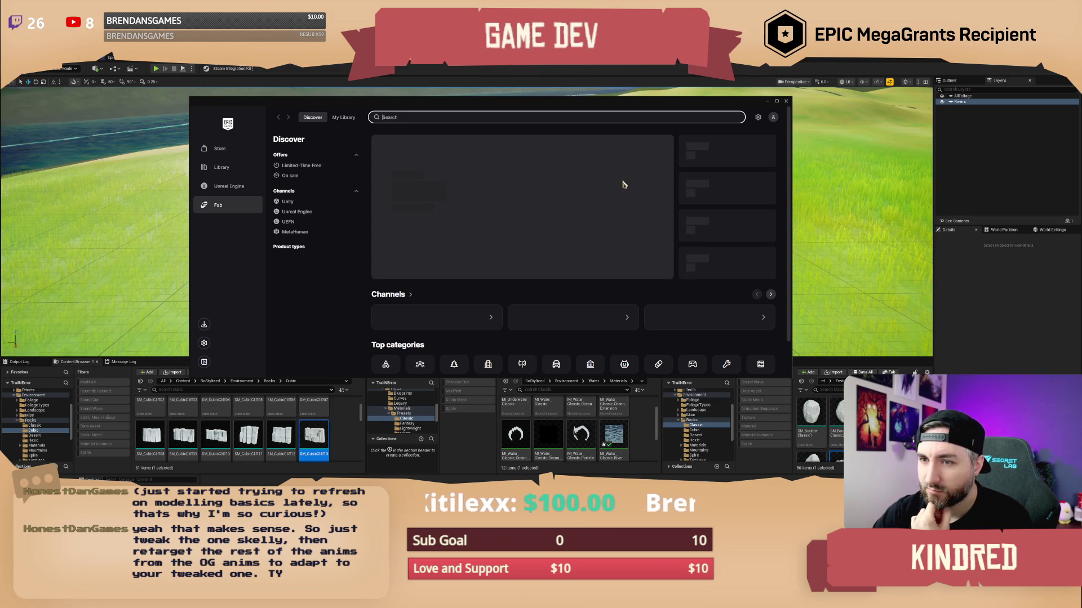
left_click(343, 118)
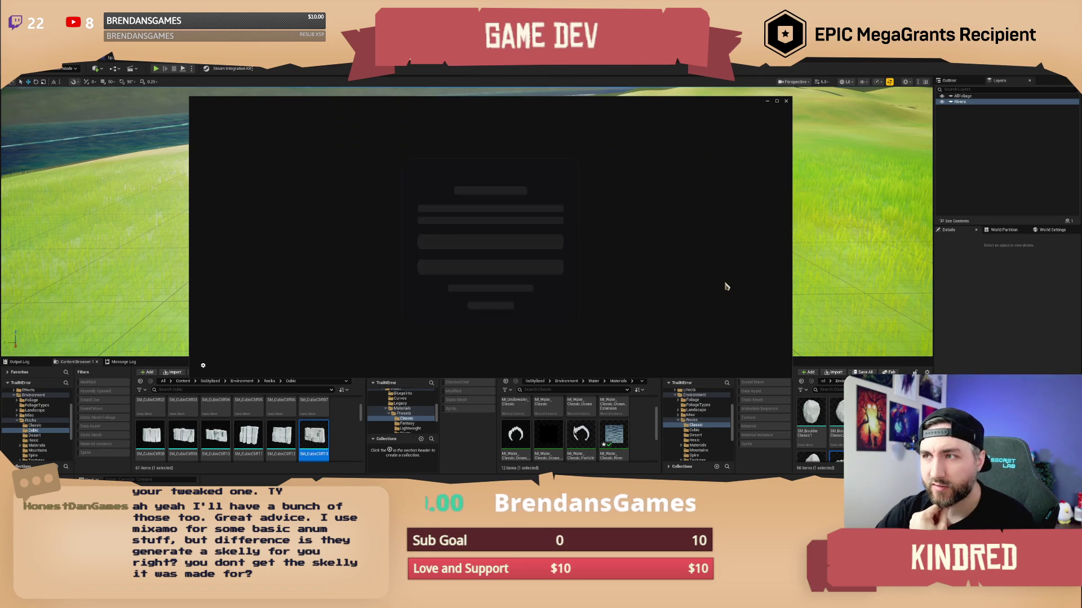
left_click(785, 100)
- Turn the view toward the trees and water, start Play-In-Editor, and walk toward the wagon
mouse_move(640, 169)
left_mouse_down()
mouse_move(406, 173)
mouse_move(676, 166)
left_mouse_up()
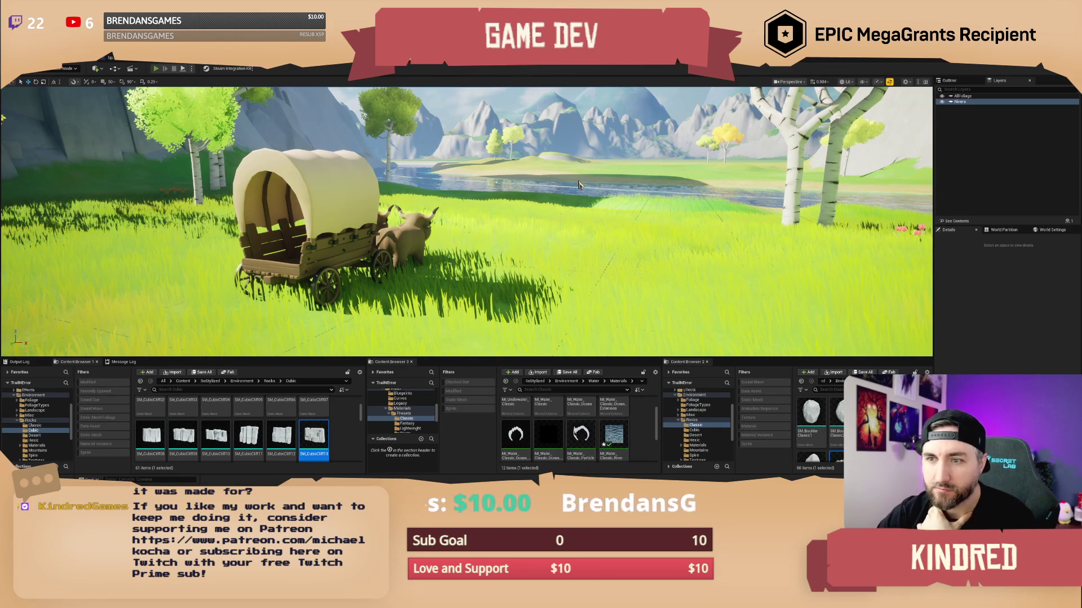
key("alt+p")
key("w")
key("w")
key("w")
key("w")
key("w")
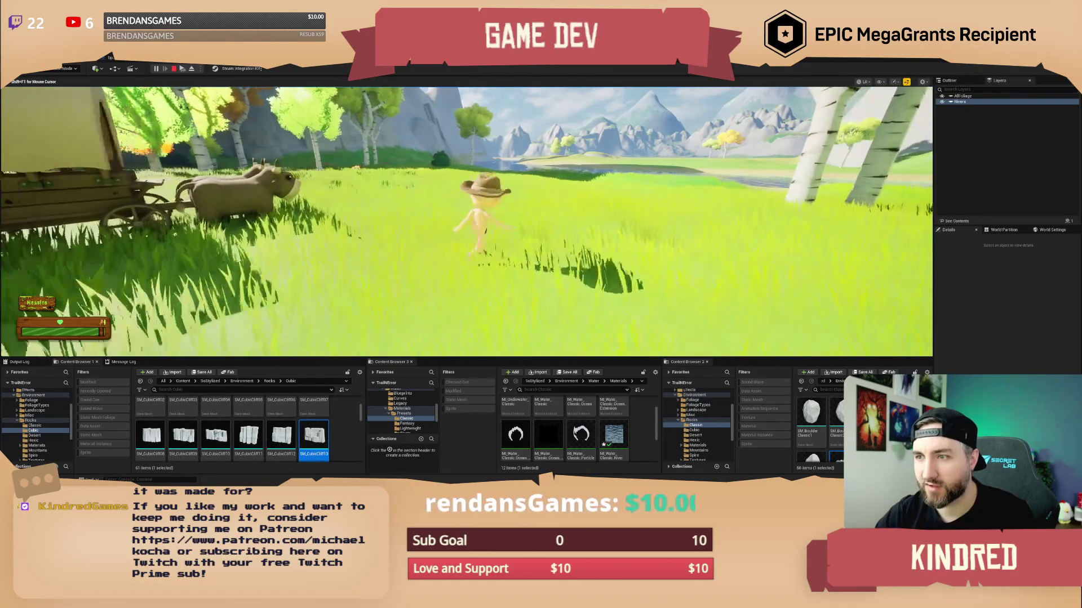
- Run the cowboy through the grass, past the bush toward the lake and trees, then stop playing
key("w")
key("w")
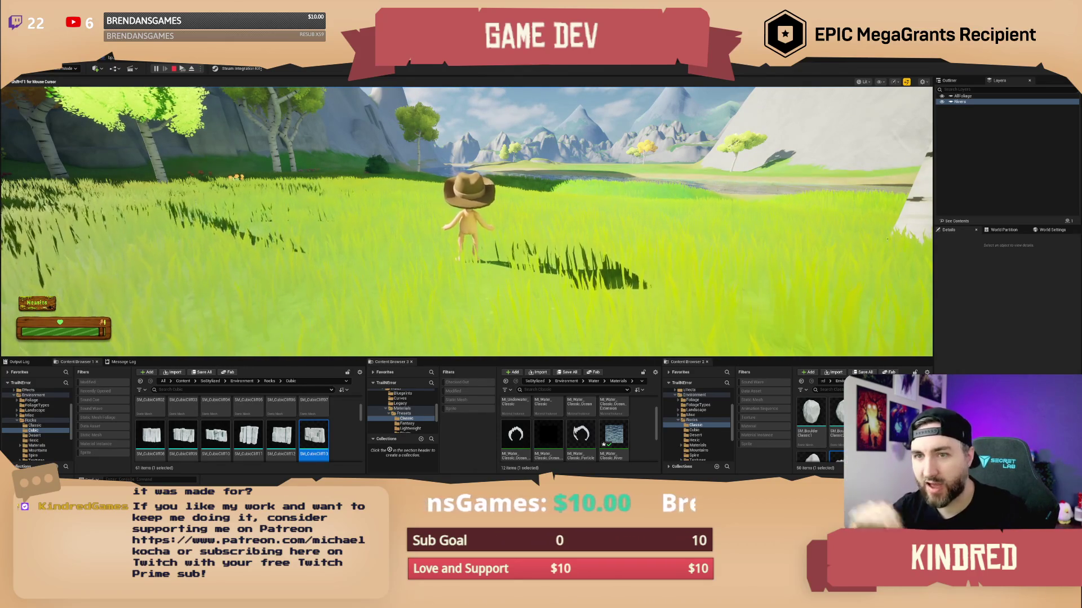
key("a")
key("a")
key("a")
key("a")
key("d")
key("a")
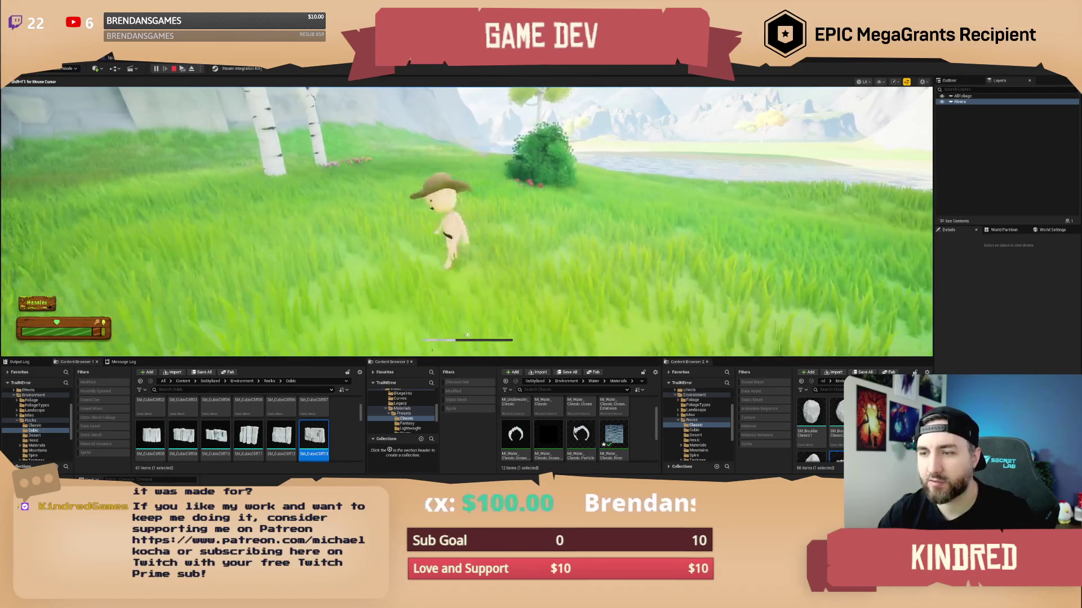
key("w")
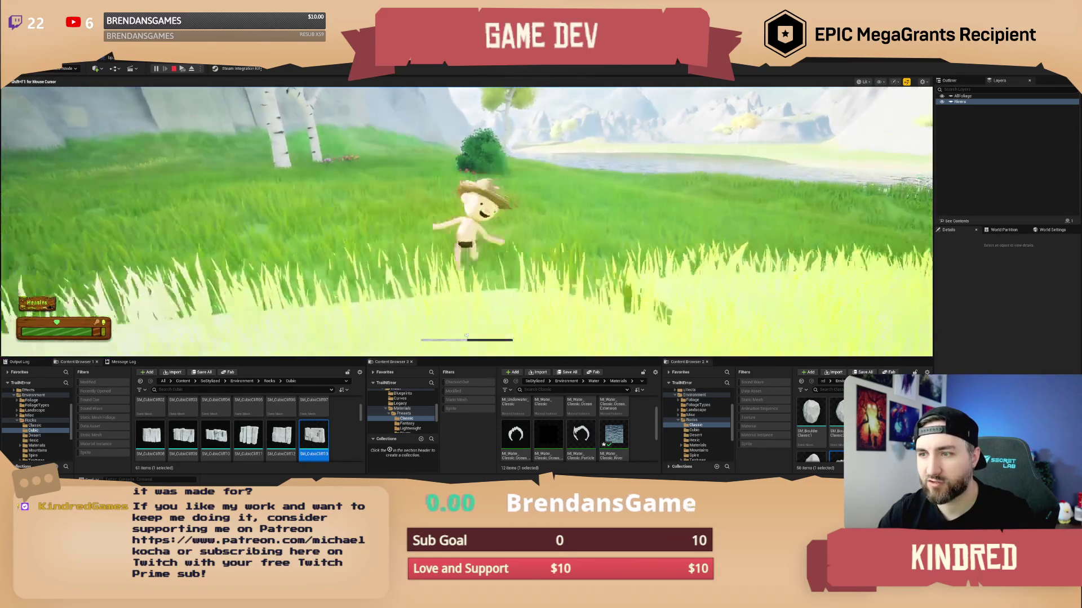
key("w")
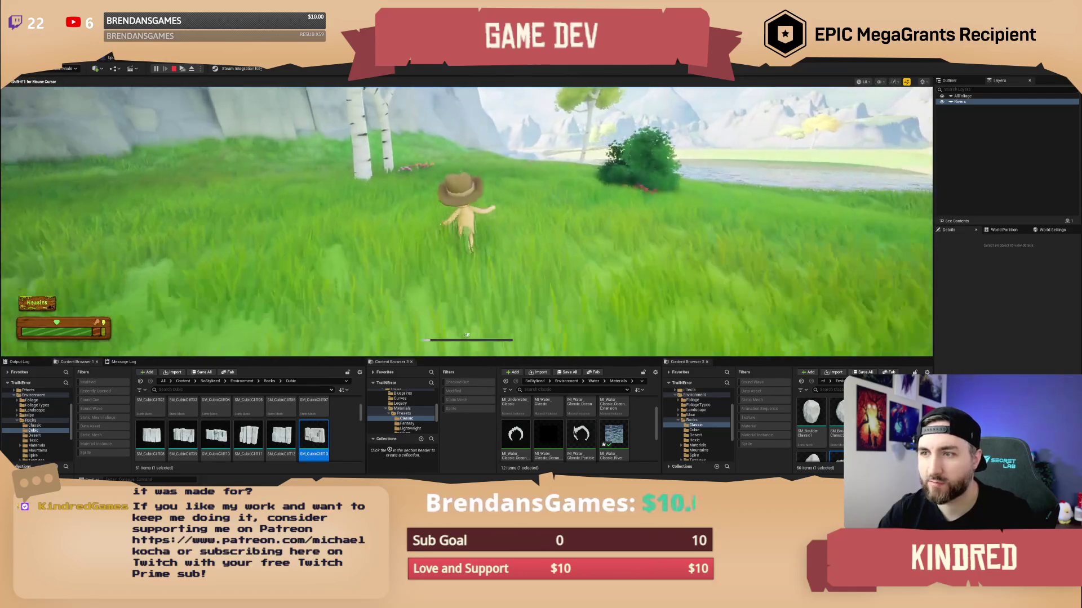
key("w")
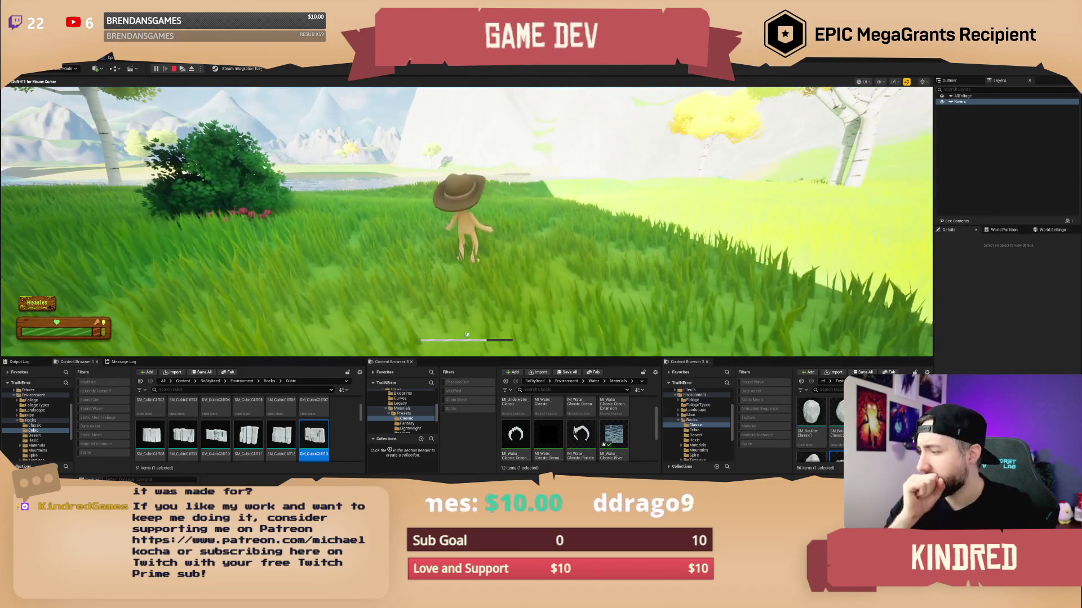
key("s")
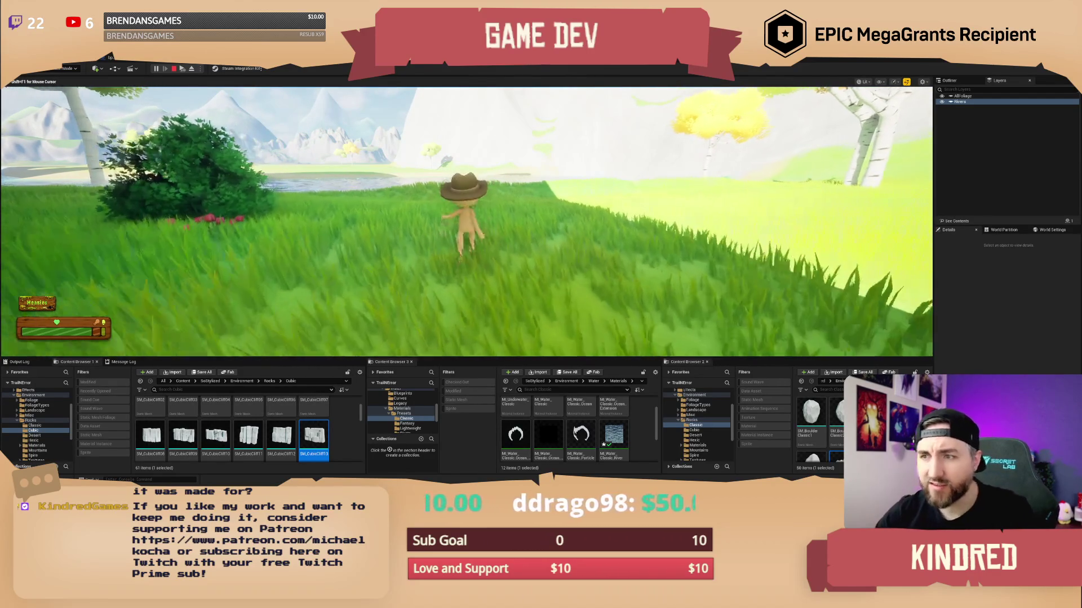
key("w")
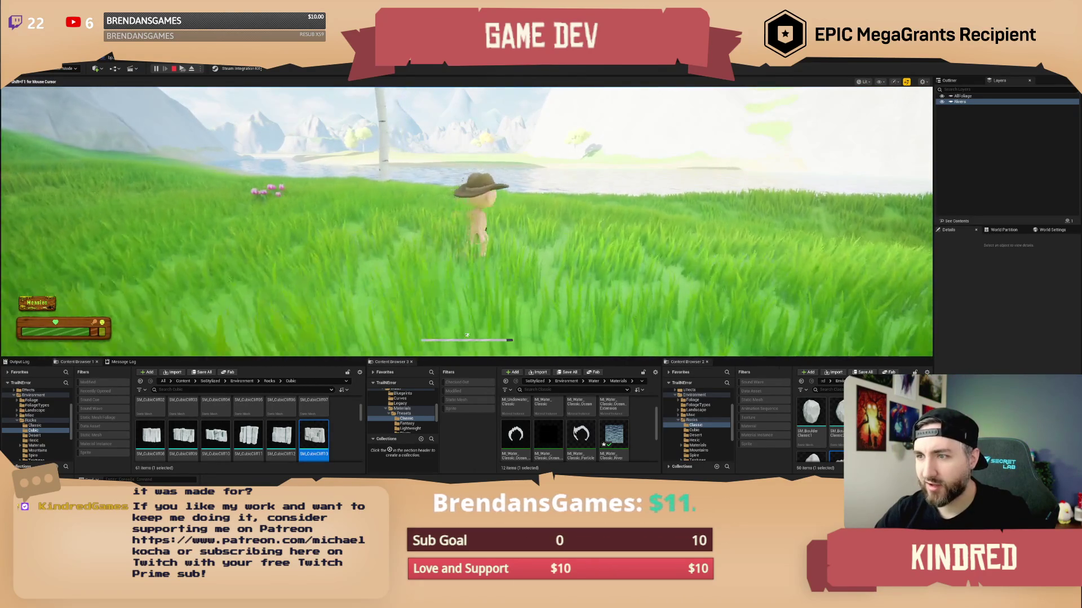
key("w")
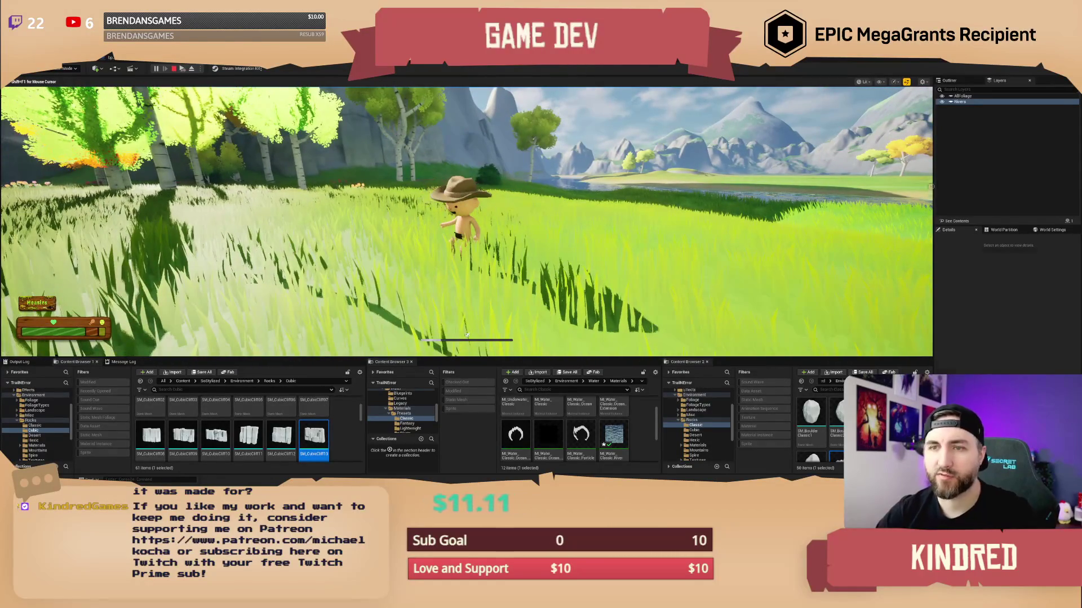
key("Escape")
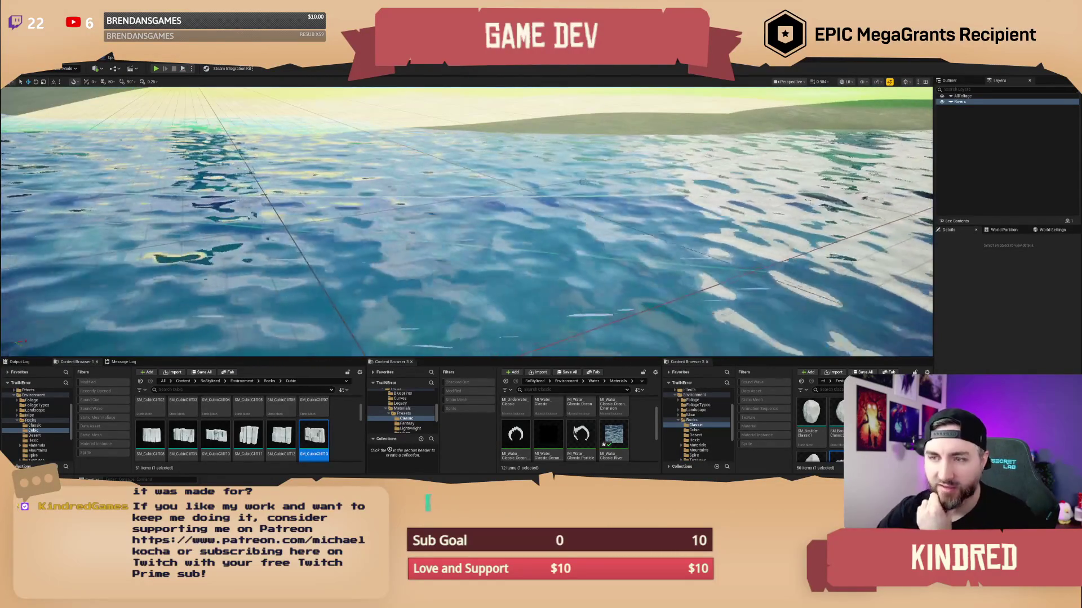
- Fly forward along the river, tilt up toward the mountains, and swing around to the covered wagon
scroll(466, 221, "down", 5)
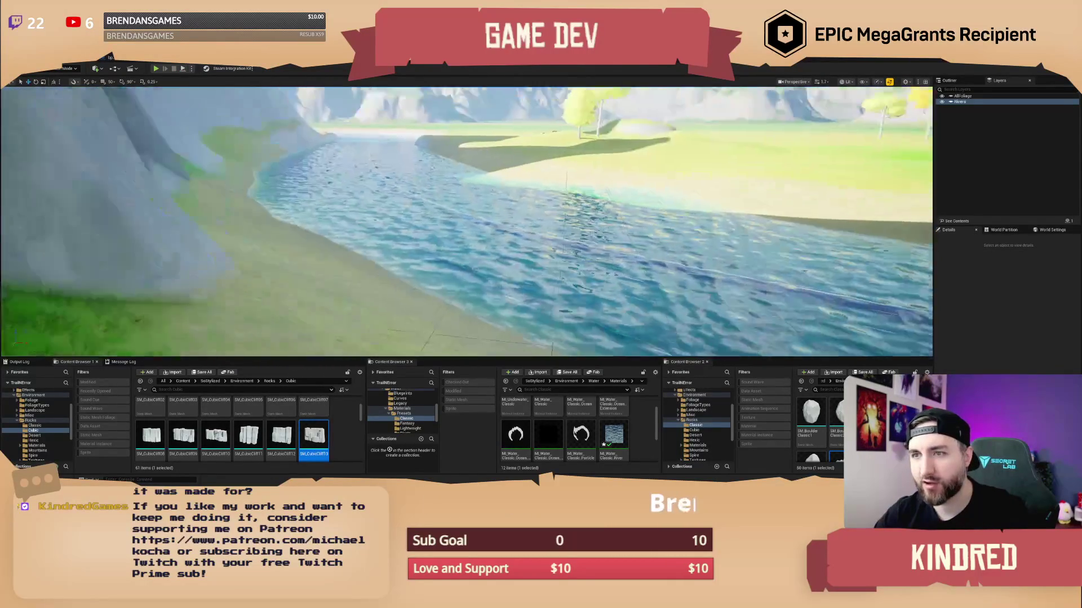
scroll(466, 222, "up", 1)
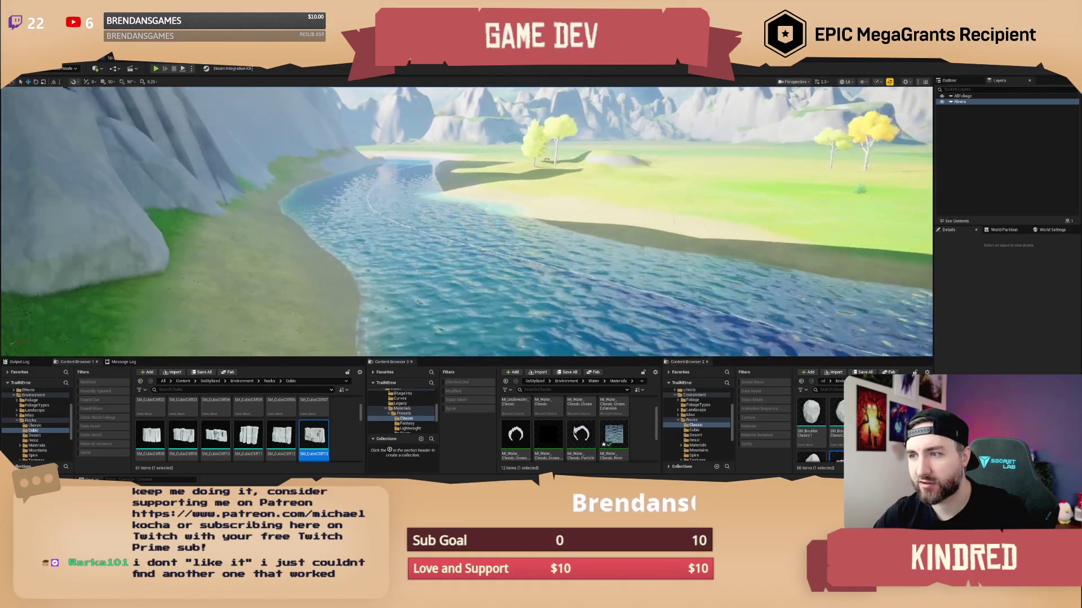
key("w")
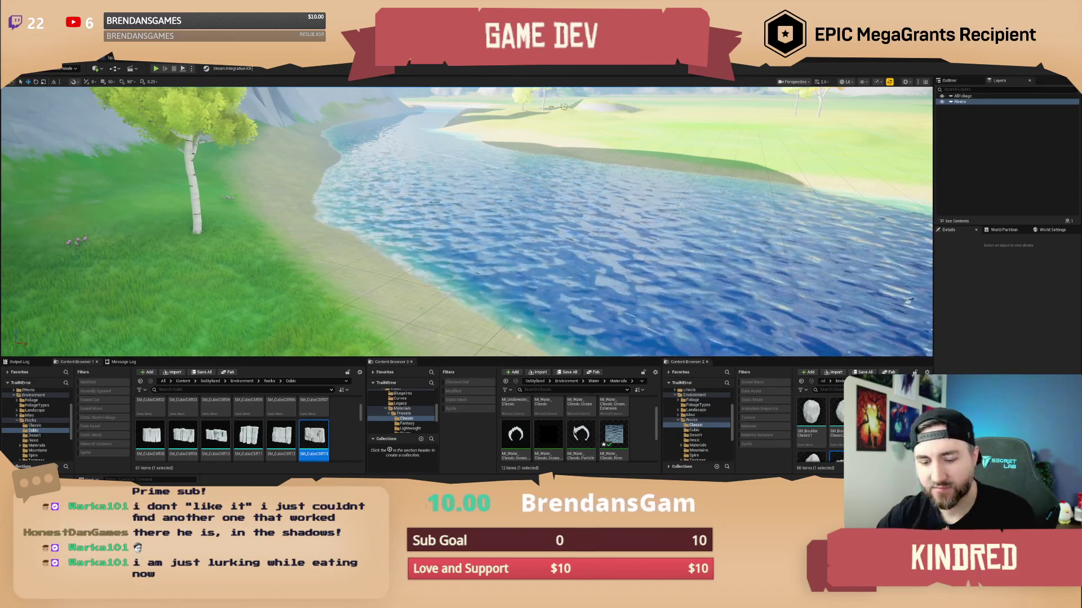
mouse_move(467, 225)
left_mouse_down()
mouse_move(466, 203)
mouse_move(445, 186)
mouse_move(377, 183)
left_mouse_up()
left_click_drag(609, 181, 623, 240)
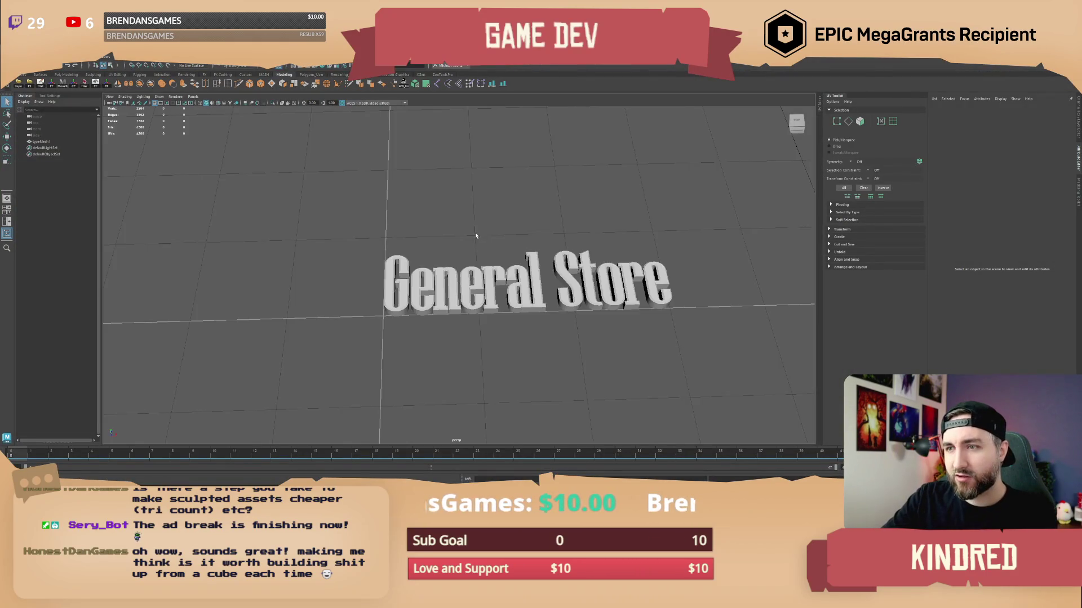
scroll(408, 244, "down", 5)
left_click_drag(408, 244, 578, 305)
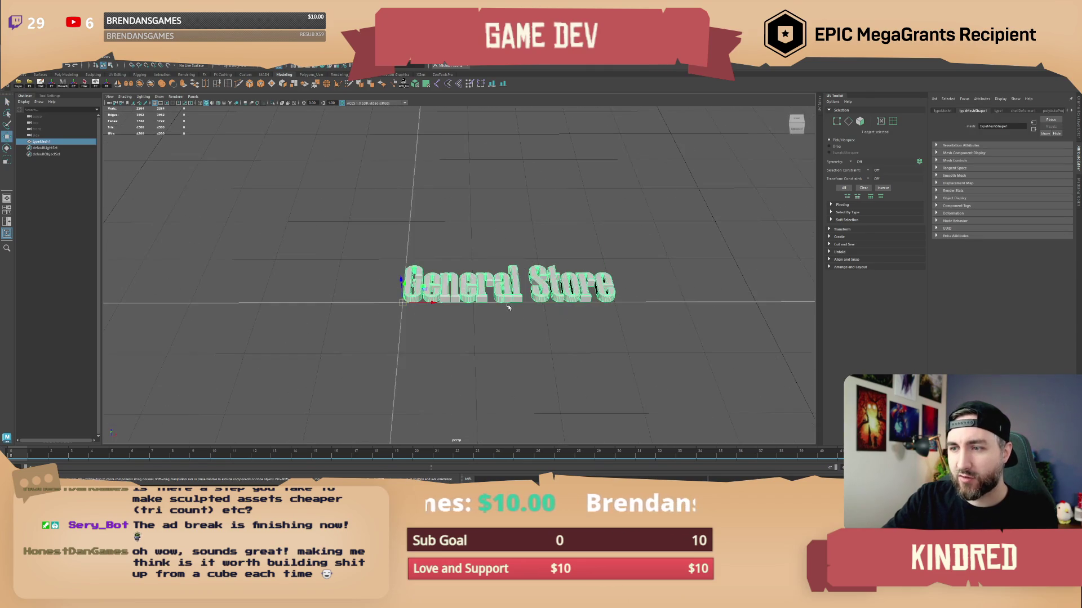
left_click(428, 225)
right_click(428, 226, "shift")
scroll(502, 286, "up", 3)
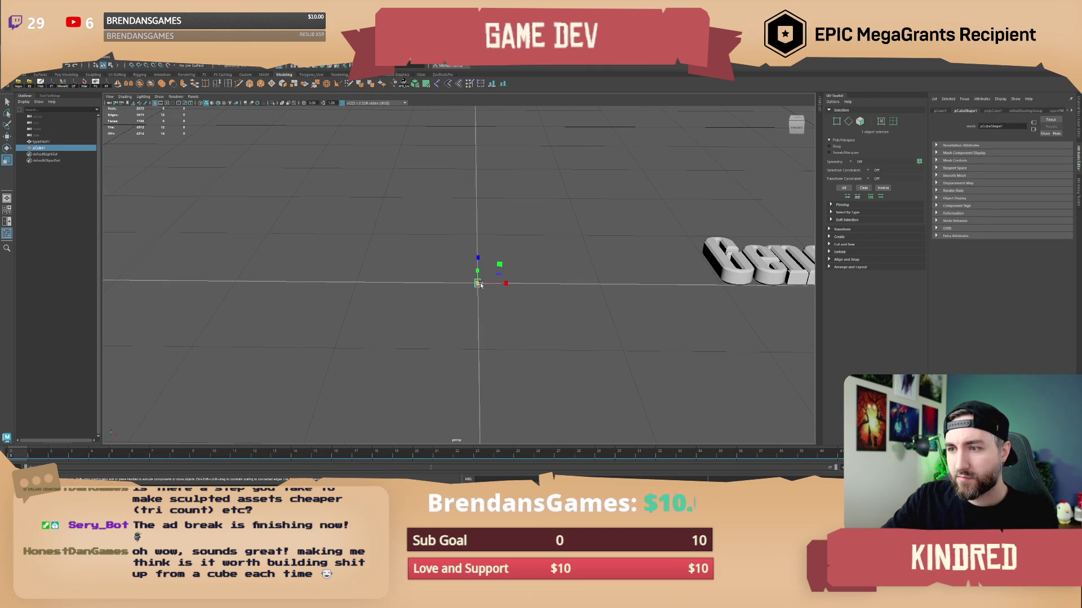
scroll(536, 271, "up", 5)
mouse_move(536, 270)
left_mouse_down()
mouse_move(546, 280)
mouse_move(498, 299)
mouse_move(555, 307)
mouse_move(516, 265)
mouse_move(513, 224)
mouse_move(523, 265)
left_mouse_up()
key("F11")
left_click(495, 304)
left_click(512, 258)
key("F10")
left_click(516, 271)
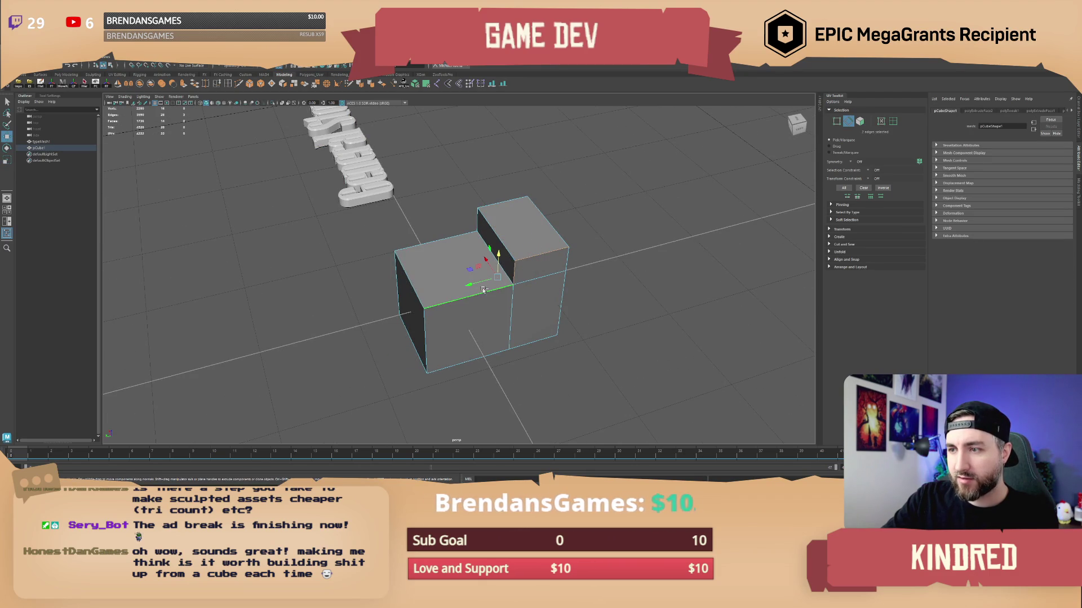
double_click(468, 360)
mouse_move(545, 321)
left_mouse_down()
mouse_move(466, 276)
mouse_move(538, 285)
mouse_move(581, 221)
mouse_move(507, 254)
mouse_move(521, 265)
mouse_move(478, 281)
mouse_move(486, 295)
mouse_move(536, 285)
left_mouse_up()
key("ctrl+b")
right_click(538, 285)
left_click(459, 290)
key("3")
left_click(563, 237)
left_click(531, 291)
key("1")
left_click(531, 291)
left_click(588, 271)
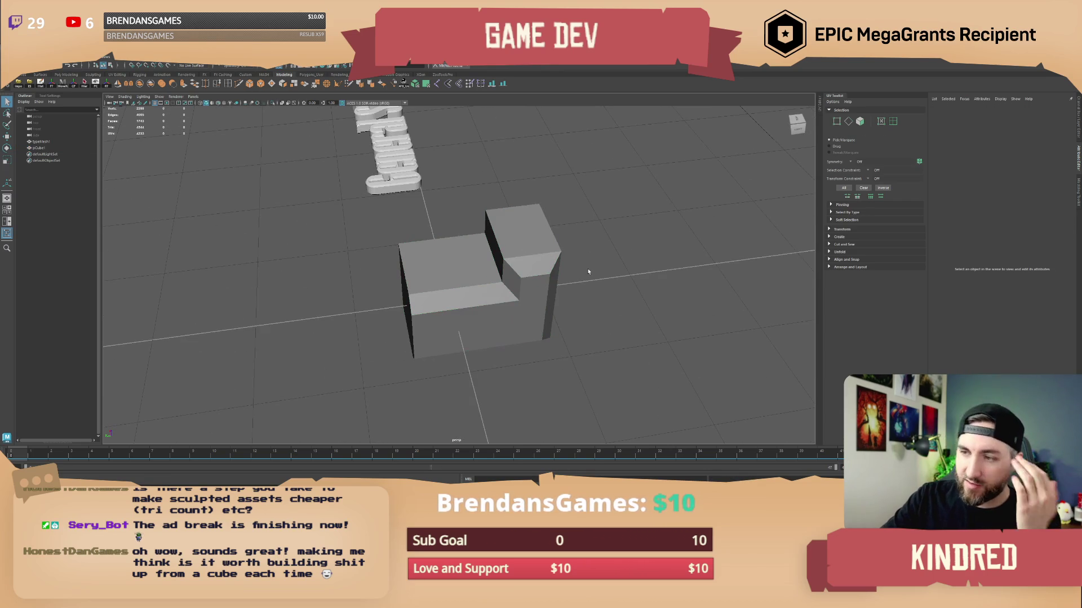
mouse_move(574, 273)
left_mouse_down()
mouse_move(536, 290)
mouse_move(575, 278)
mouse_move(517, 279)
mouse_move(582, 290)
mouse_move(535, 289)
left_mouse_up()
left_click(540, 286)
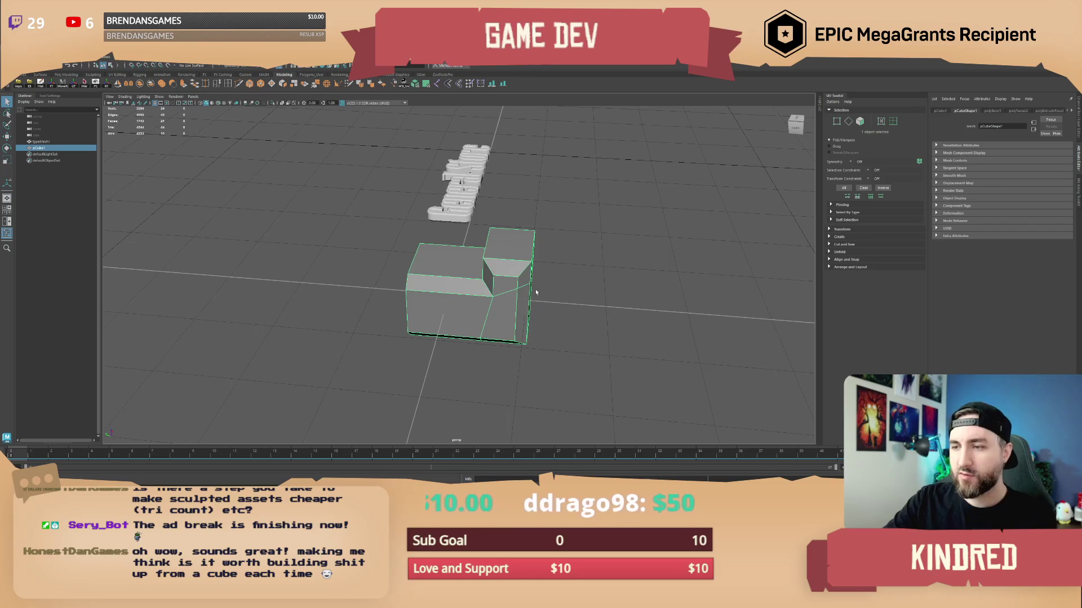
key("Delete")
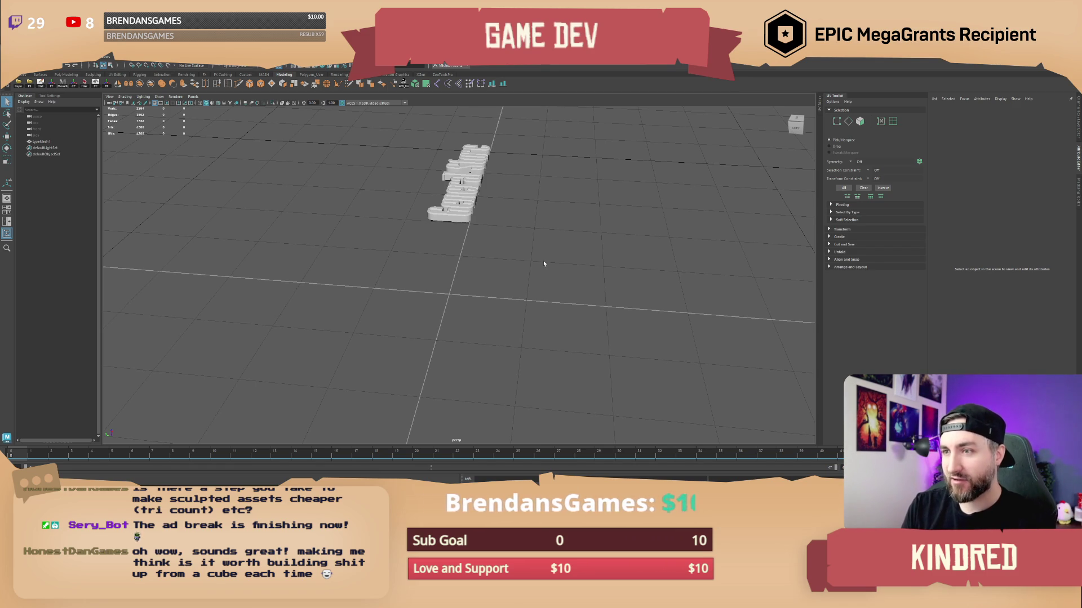
- Remove the Connect Vertices shortcut from the shelf
left_click_drag(538, 259, 505, 228, "alt")
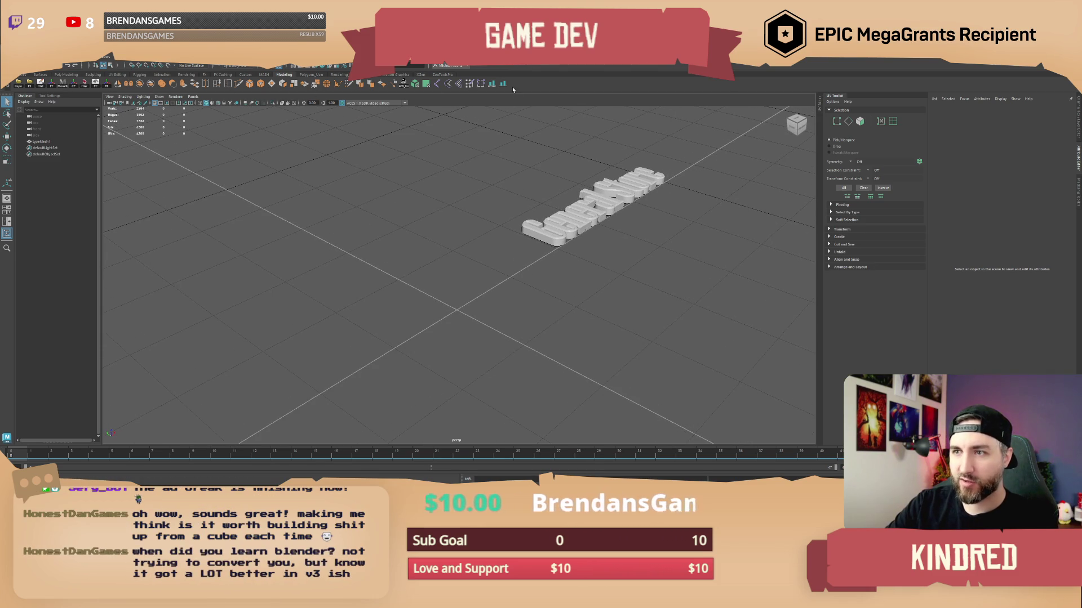
left_click(160, 63)
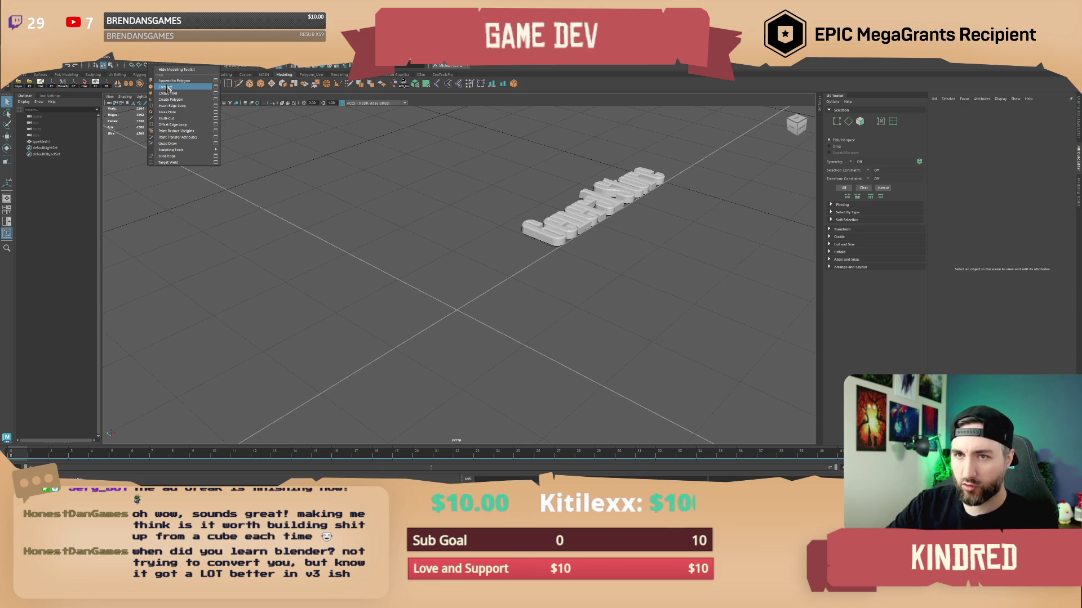
left_click(536, 90)
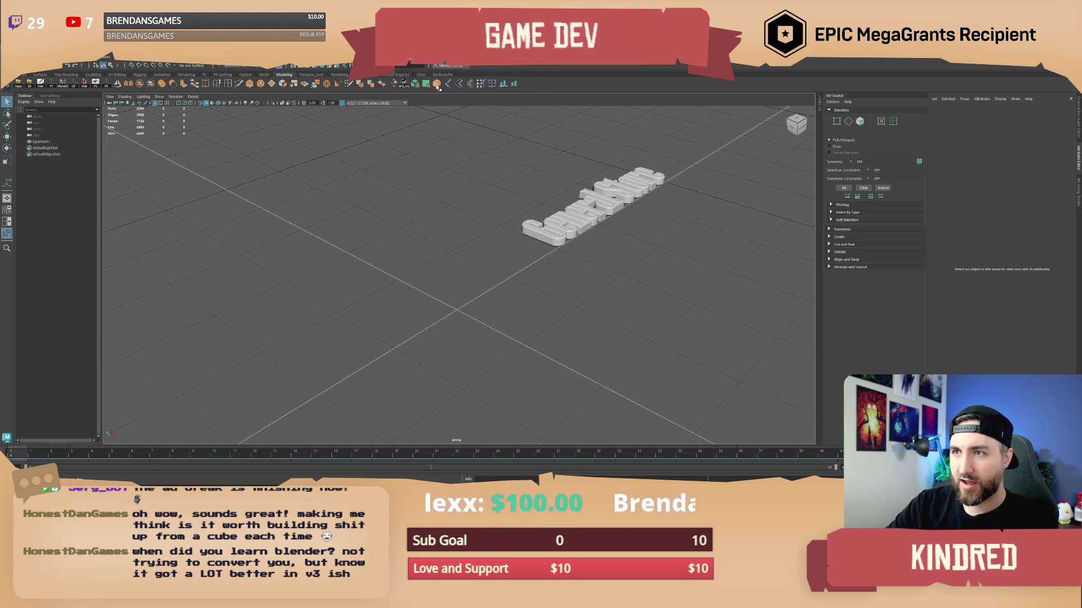
right_click(515, 84)
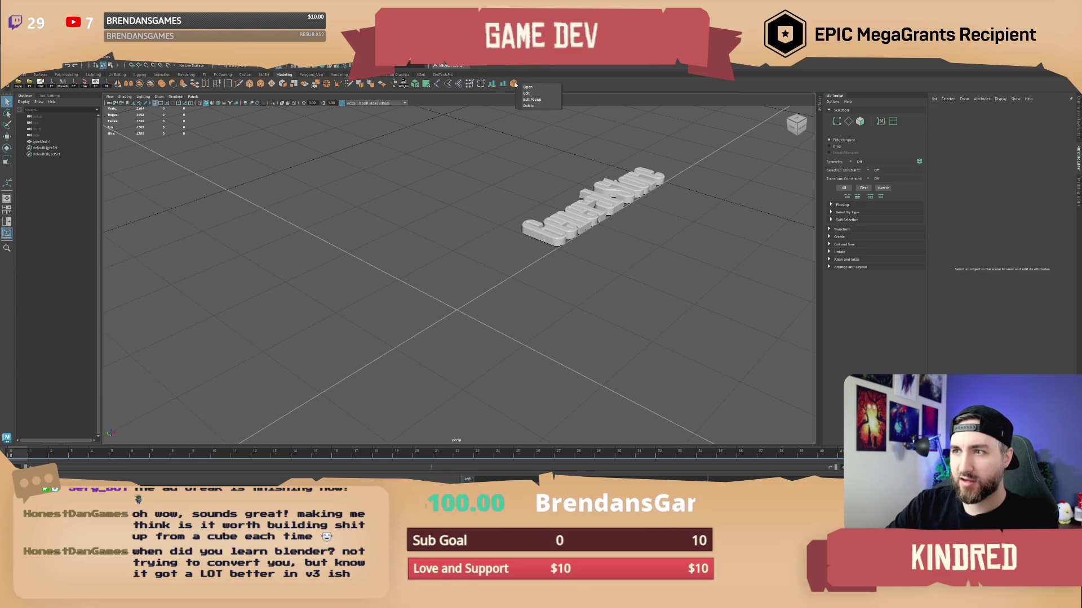
key("Escape")
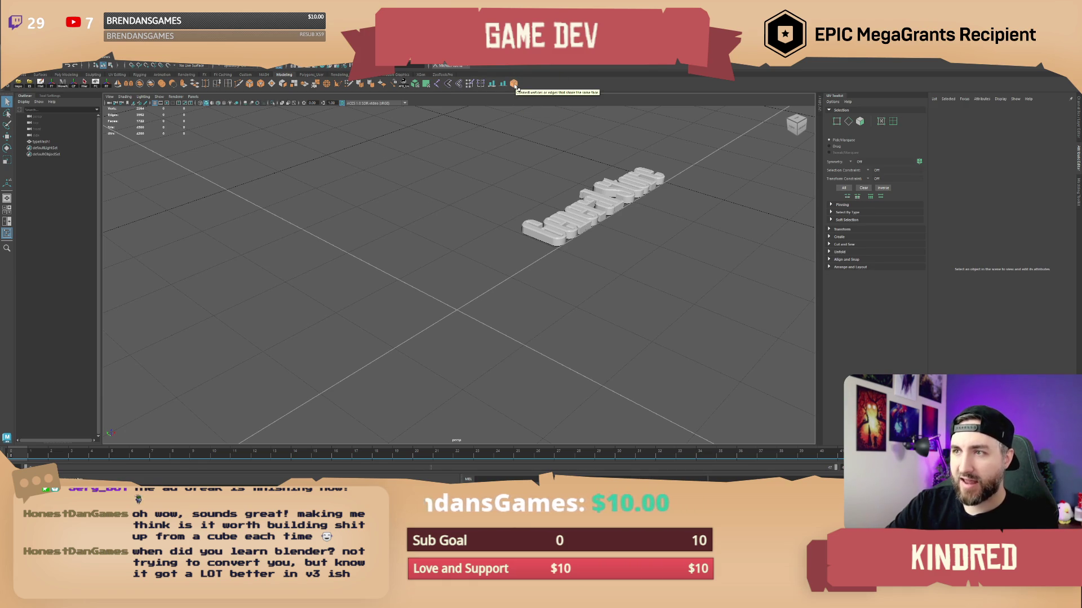
right_click(515, 85)
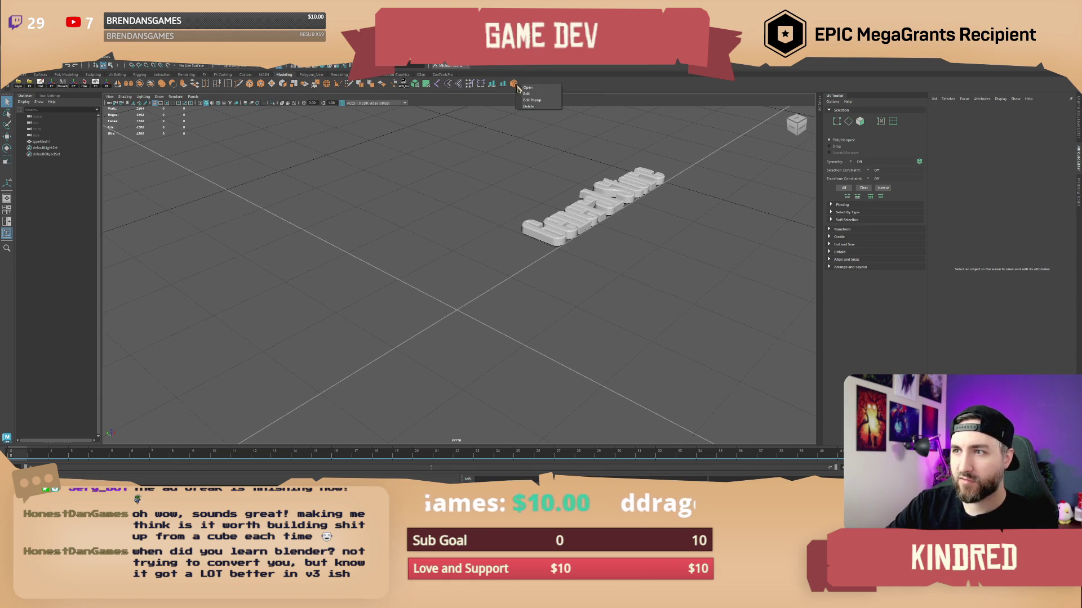
left_click(532, 110)
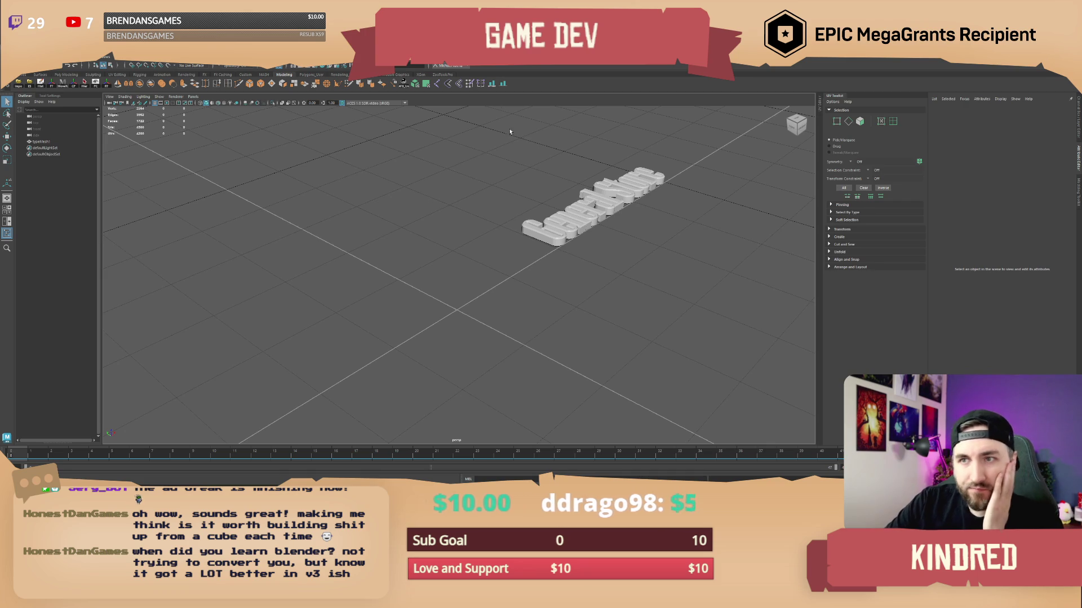
- Browse the MASH, FX Caching, Animation and custom shelf tabs, ending back on Modeling
left_click(264, 74)
left_click(221, 75)
left_click(204, 74)
left_click(186, 74)
left_click(162, 74)
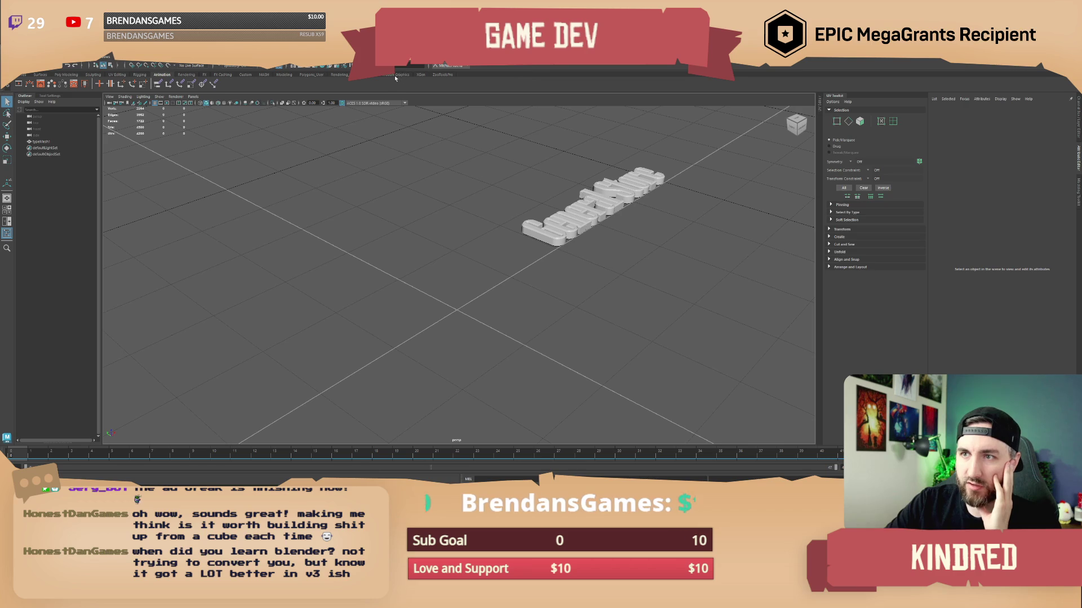
left_click(284, 75)
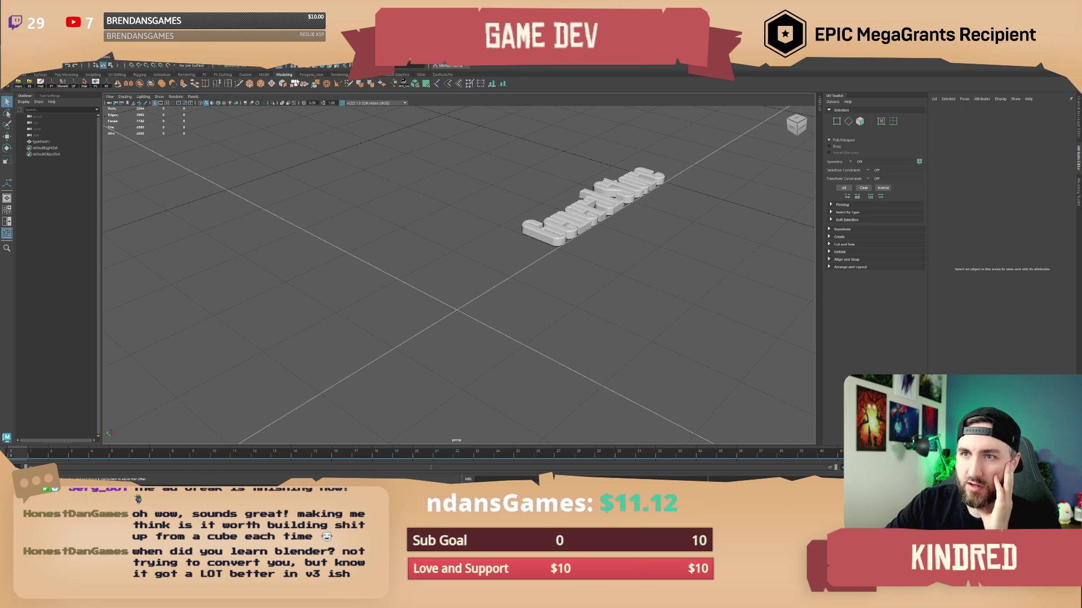
left_click(442, 74)
left_click(309, 75)
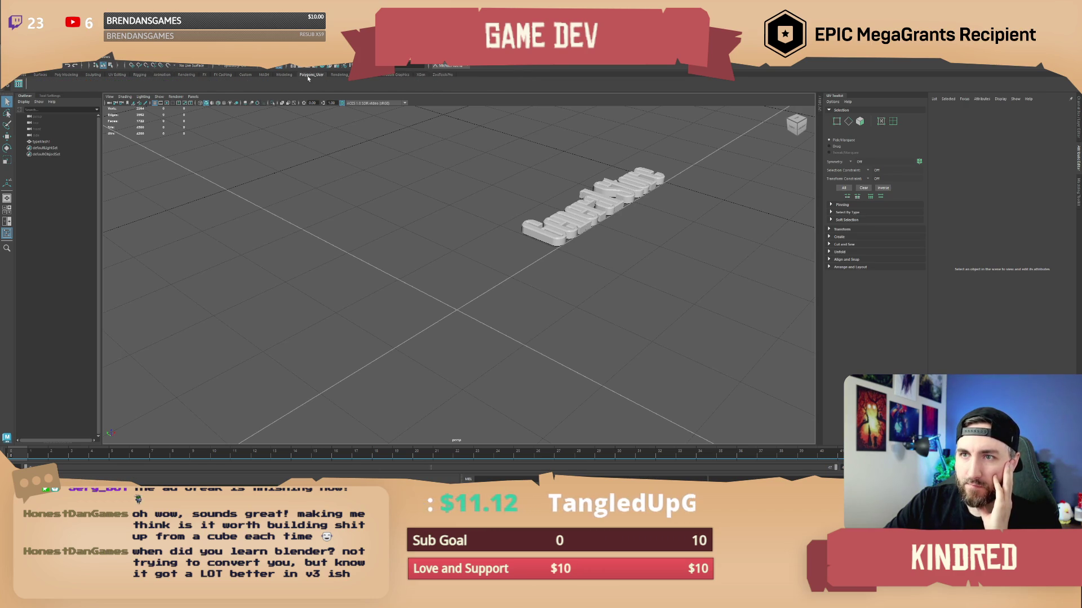
left_click(285, 75)
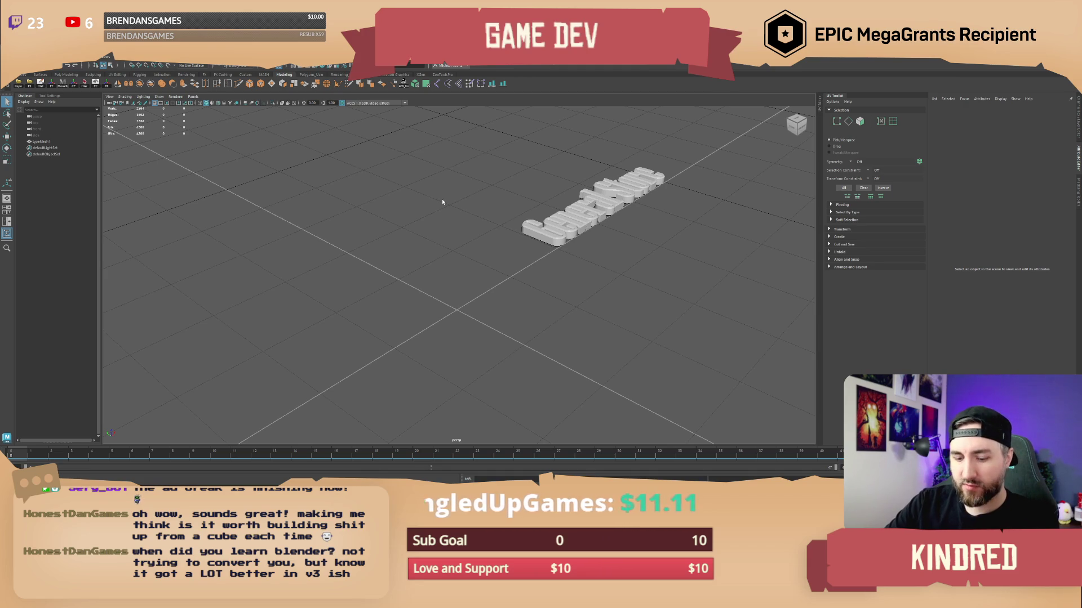
- Dismiss the quick polygon creation menu, then select the General Store text and open its marking menu
right_click(440, 242, "shift")
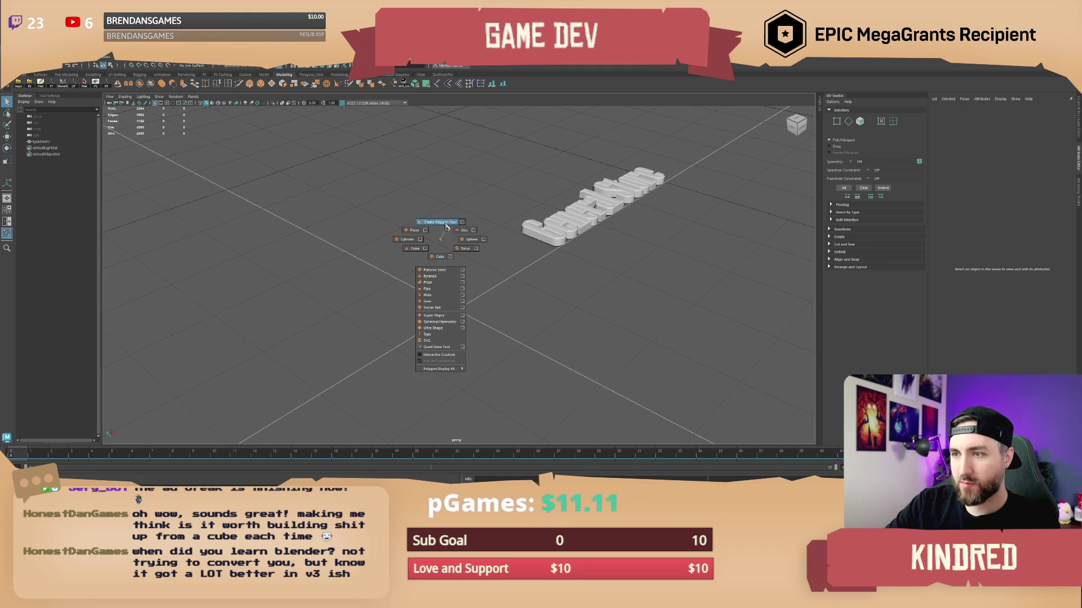
right_click(479, 264)
left_click(482, 263)
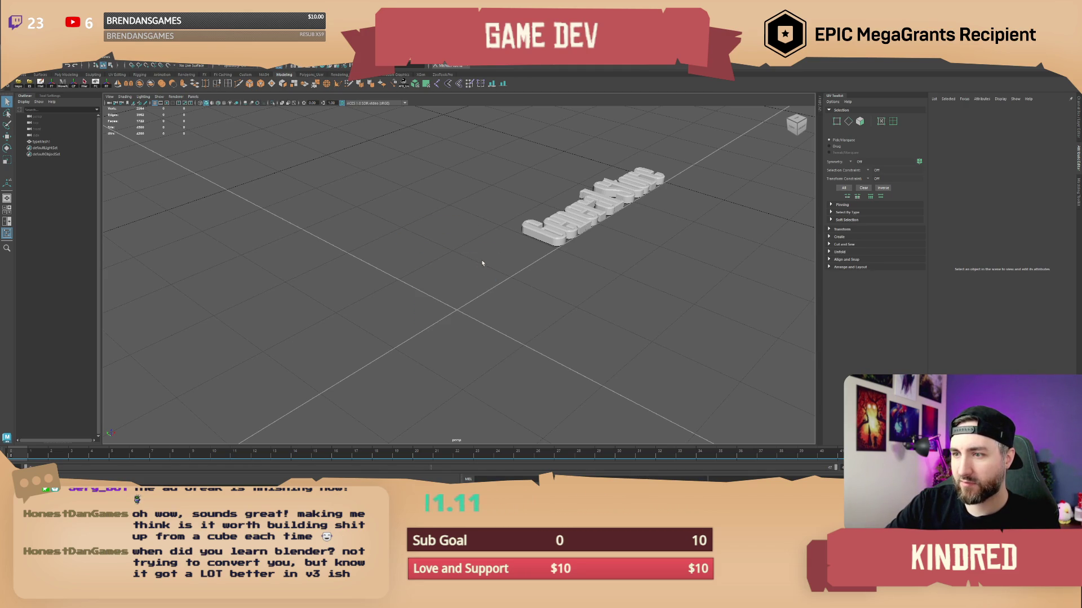
left_click(534, 235)
right_click(535, 234)
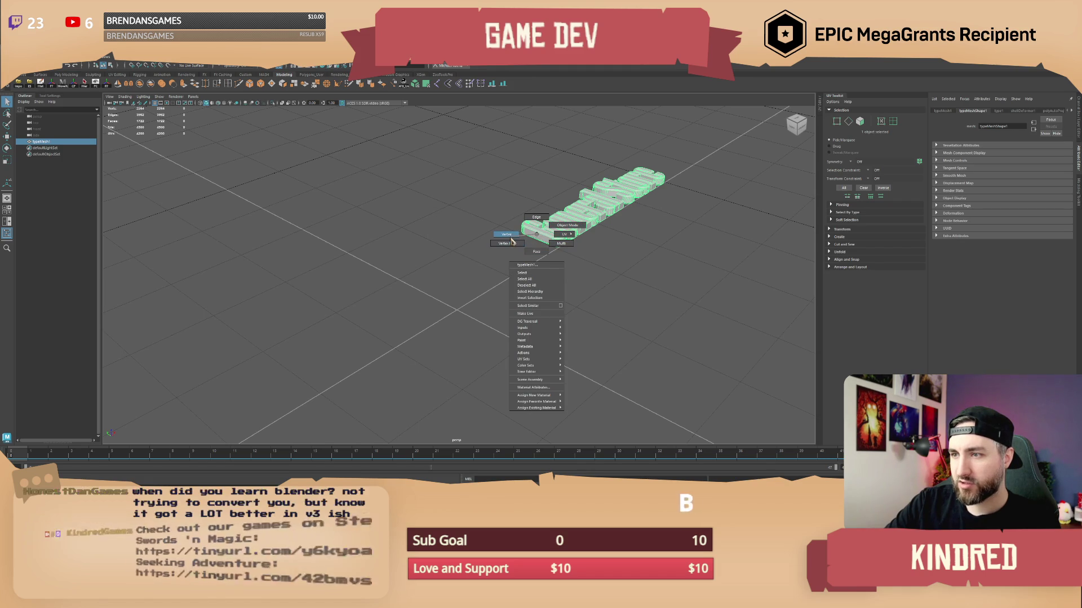
- Switch the General Store text to Vertex mode, frame it, and activate the Move tool
left_click(511, 239)
key("f")
mouse_move(403, 271)
left_mouse_down("alt")
mouse_move(398, 260)
mouse_move(421, 248)
left_mouse_up("alt")
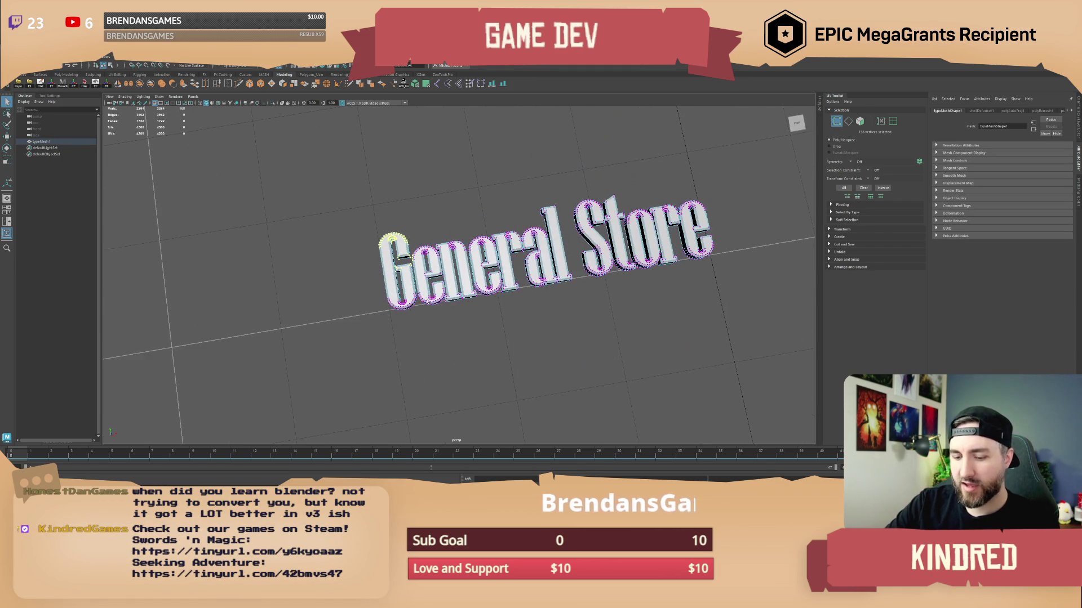
key("w")
- Return the text to Object Mode and tumble the camera to view it from the front
right_click(407, 244)
left_click_drag(407, 248, 448, 255, "alt")
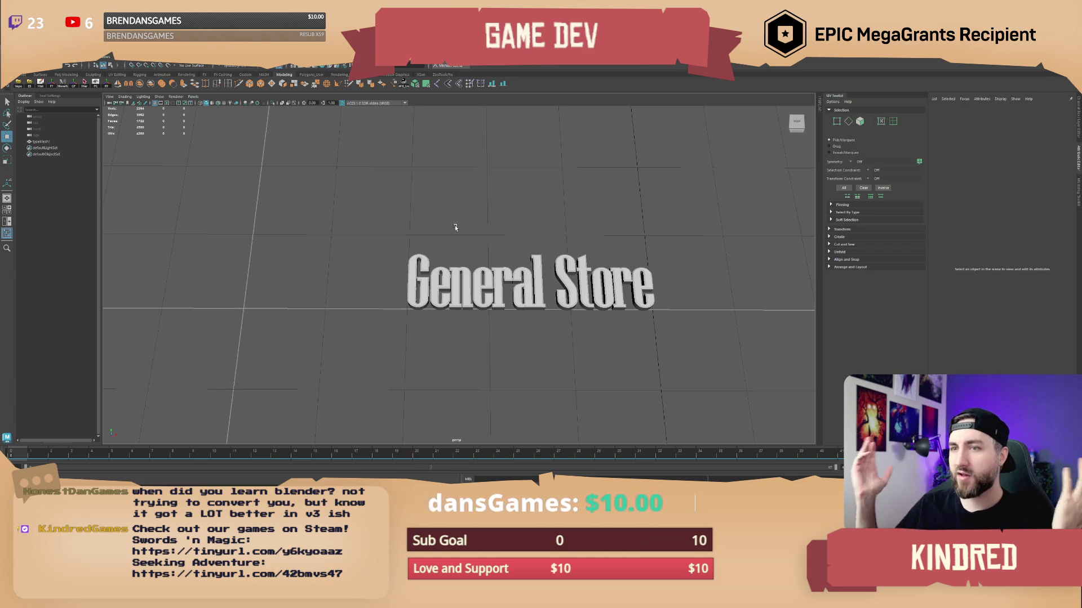
mouse_move(496, 226)
left_mouse_down()
mouse_move(607, 220)
mouse_move(513, 253)
left_mouse_up()
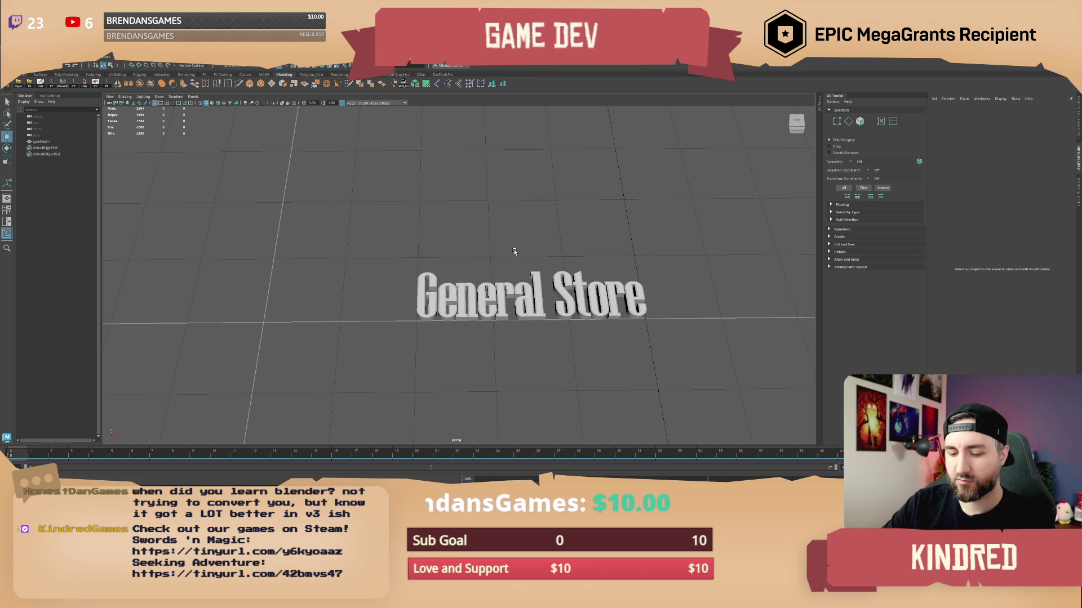
left_click_drag(513, 252, 484, 254)
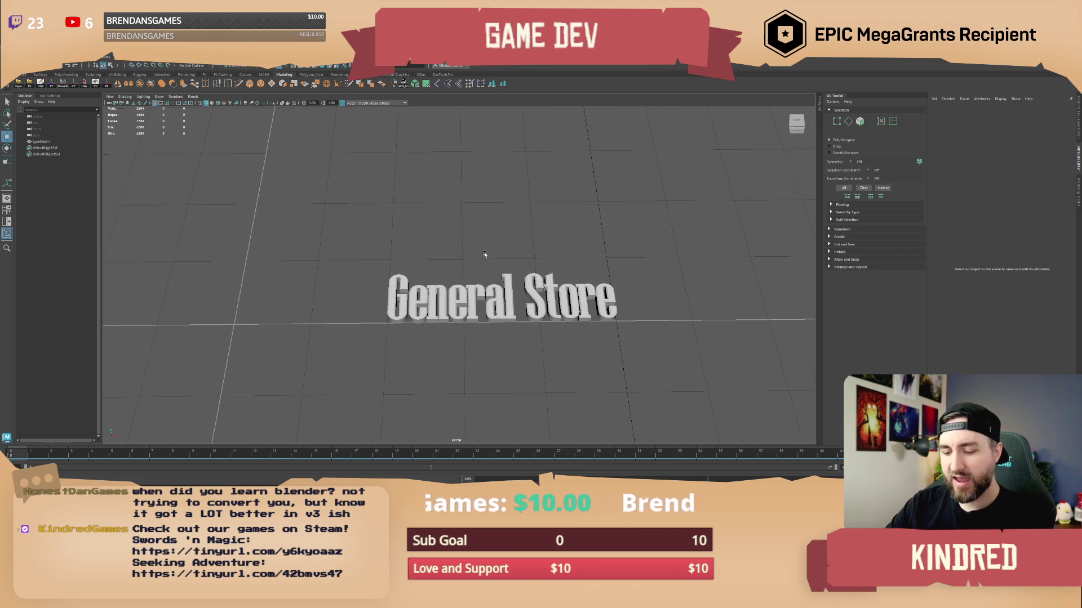
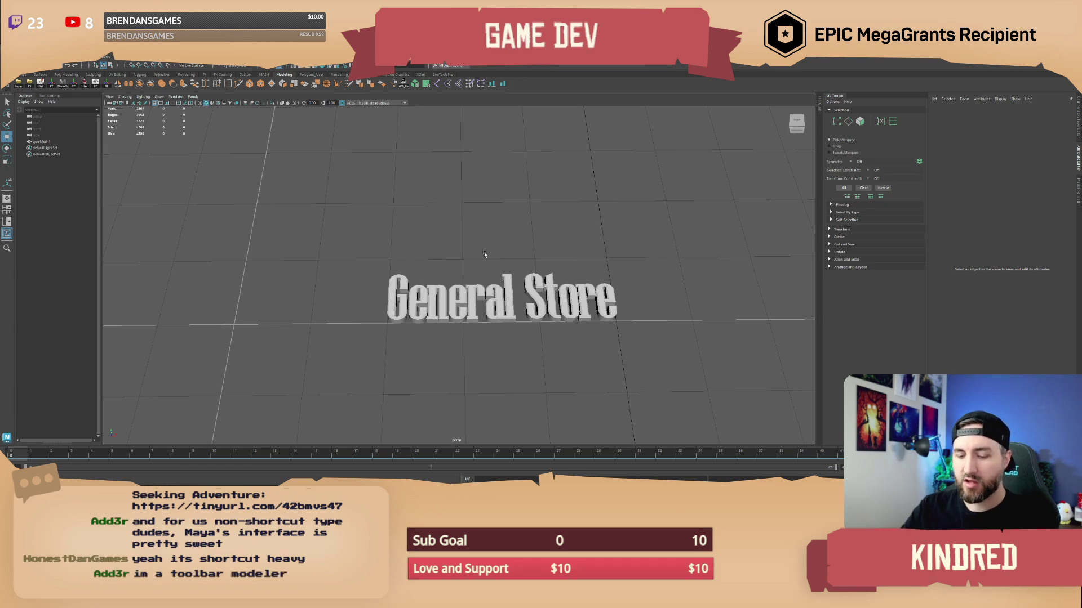
- Orbit around the General Store text and browse the FX, Sculpting and Rigging tool sets before returning to Modeling
mouse_move(466, 253)
left_mouse_down()
mouse_move(442, 252)
mouse_move(587, 243)
mouse_move(507, 256)
mouse_move(541, 224)
mouse_move(535, 257)
mouse_move(533, 232)
mouse_move(518, 227)
left_mouse_up()
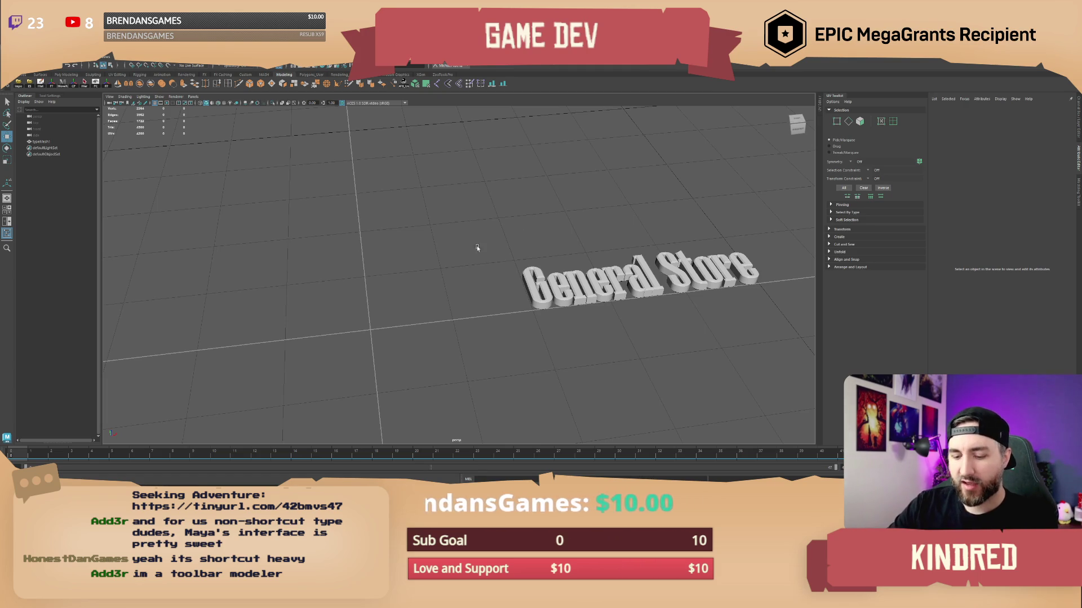
left_click_drag(488, 240, 491, 243)
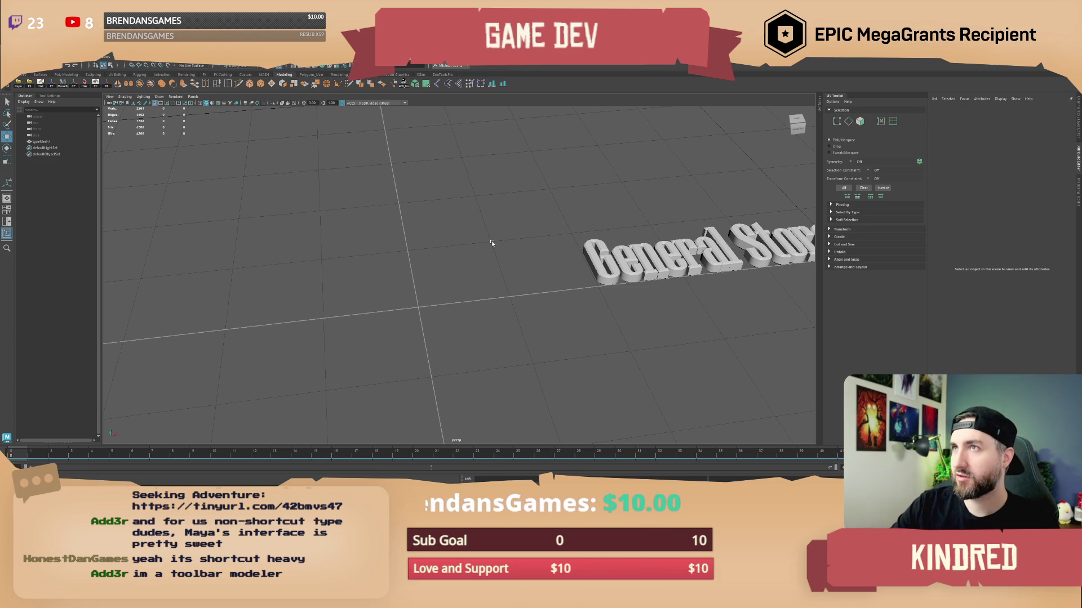
left_click_drag(491, 244, 472, 256)
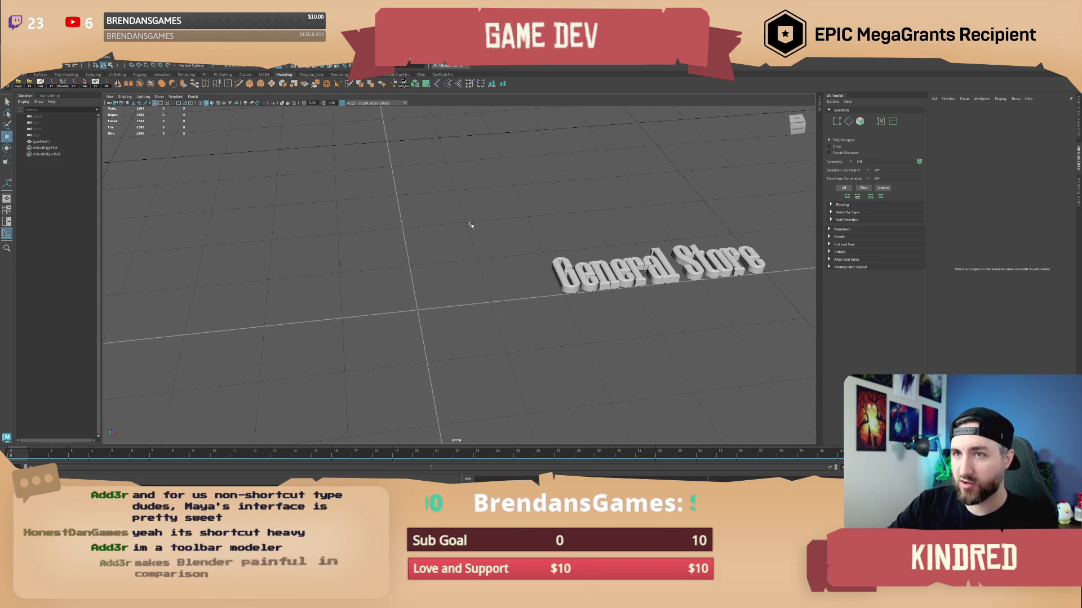
left_click(204, 76)
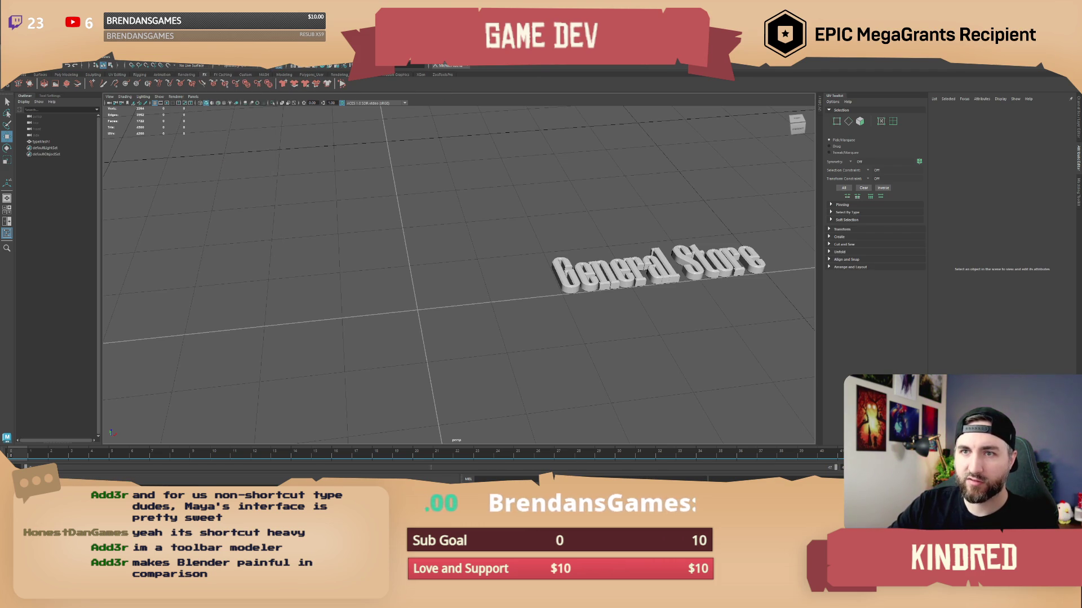
left_click(100, 76)
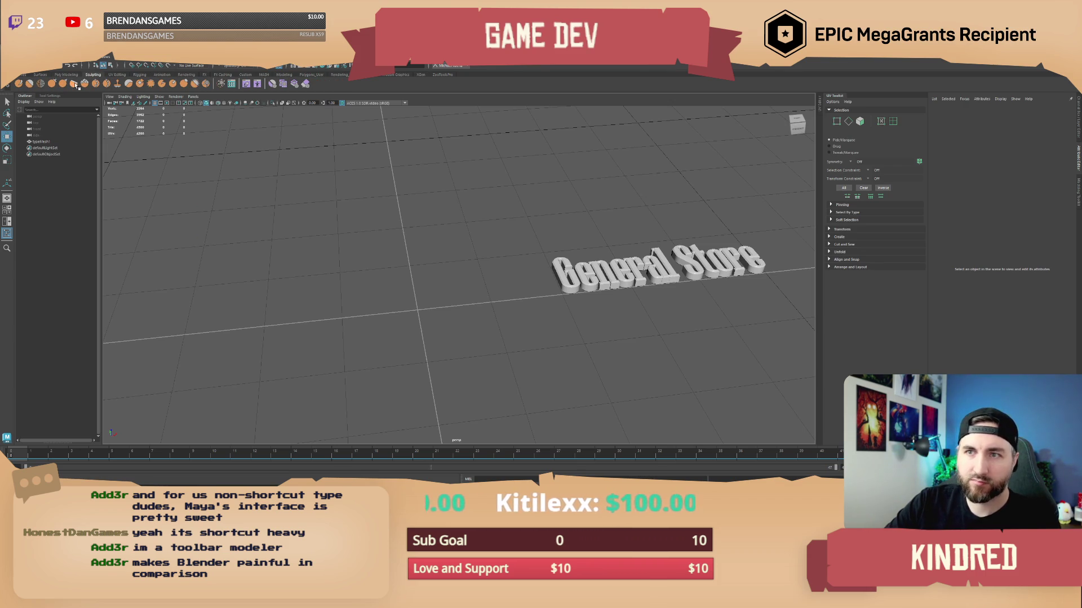
left_click(139, 75)
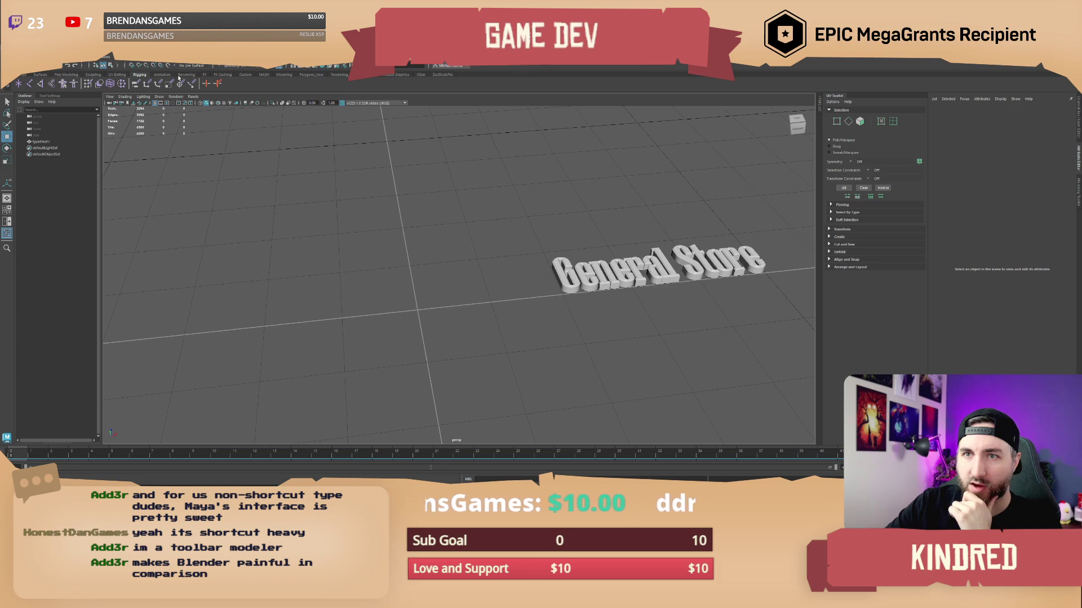
left_click(283, 75)
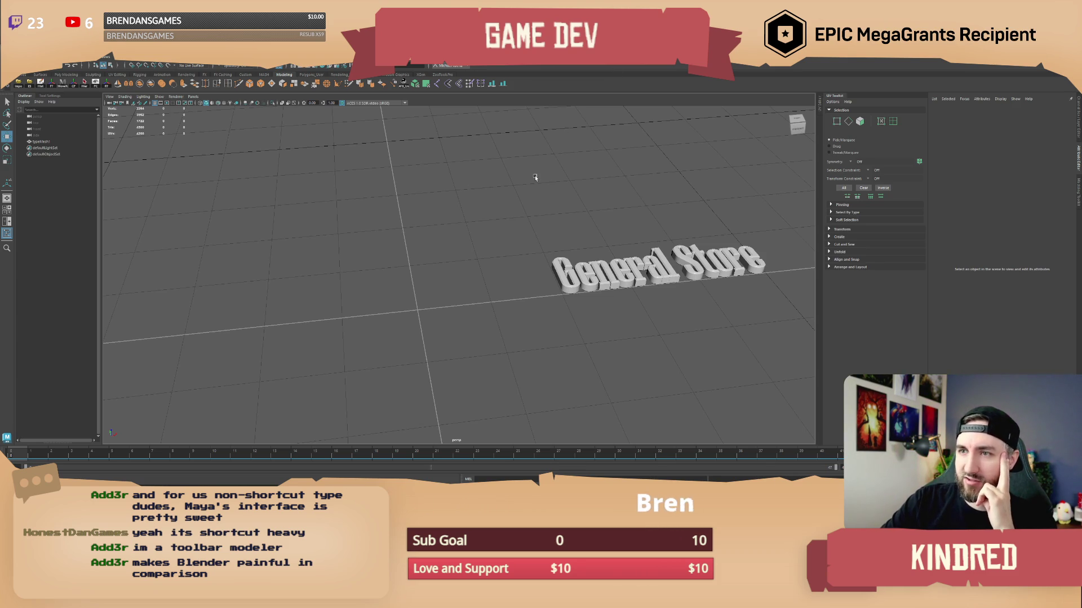
- Create a polygon cube at the origin from the marking menu, then undo a trial move
mouse_move(535, 178)
left_mouse_down()
mouse_move(480, 251)
mouse_move(505, 242)
mouse_move(467, 271)
left_mouse_up()
right_click(464, 227, "shift")
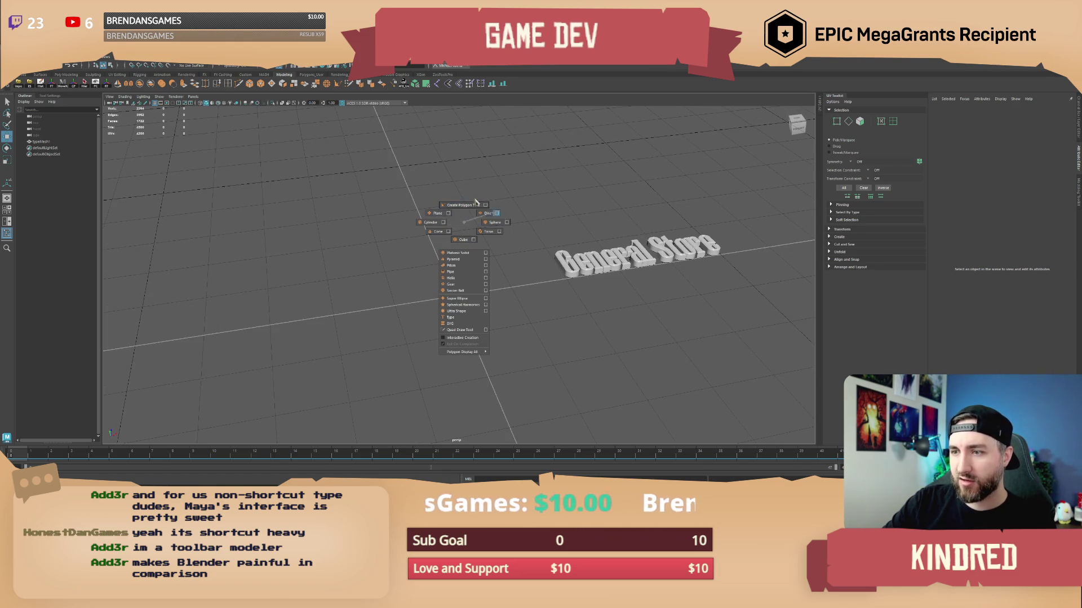
left_click(461, 240)
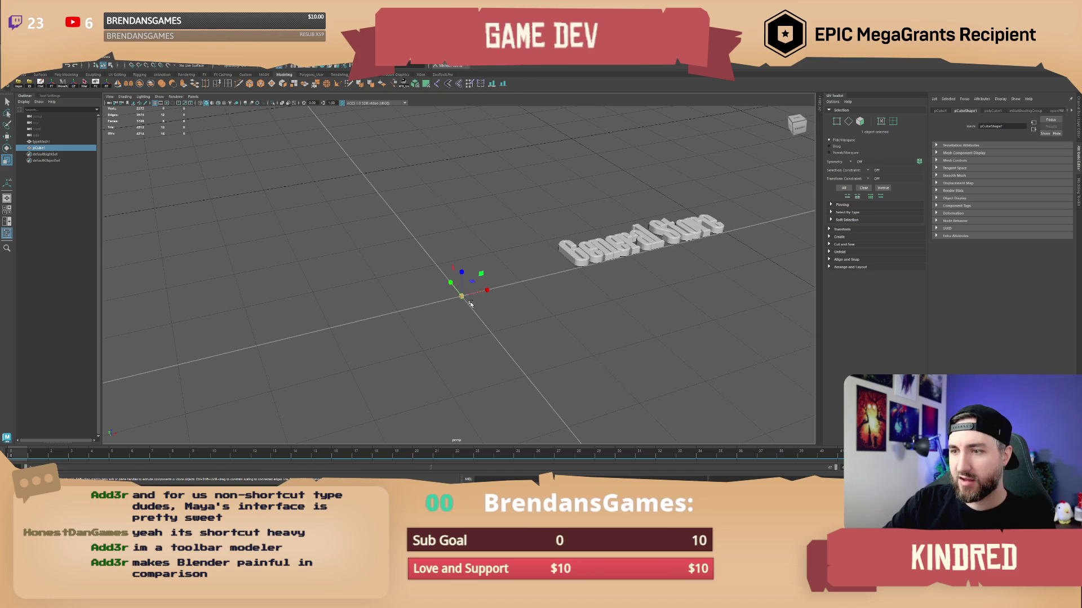
key("q")
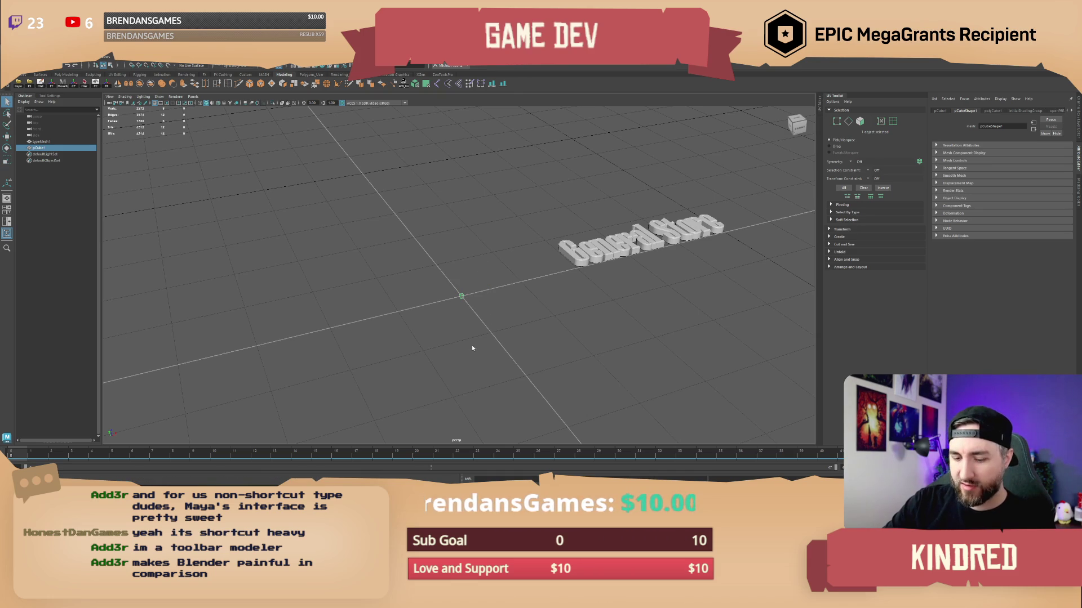
key("w")
left_click_drag(461, 295, 490, 331)
key("ctrl+z")
- Try the rotate and scale tools on the cube, undo back to the full-size cube, and select it
key("e")
key("r")
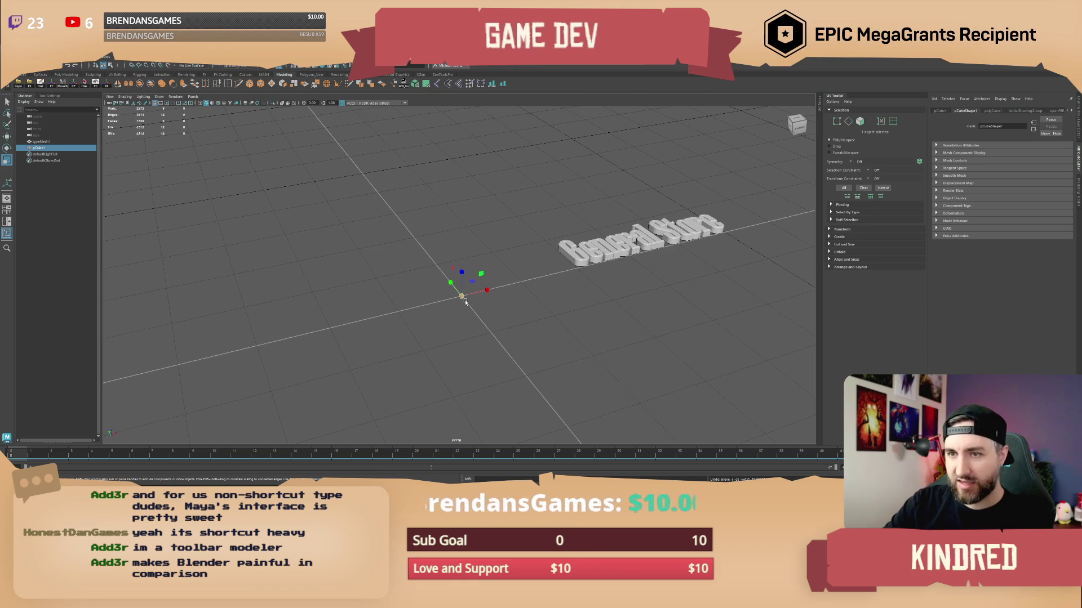
key("e")
key("w")
left_click_drag(481, 304, 481, 297)
key("ctrl+z")
key("ctrl+z")
key("ctrl+z")
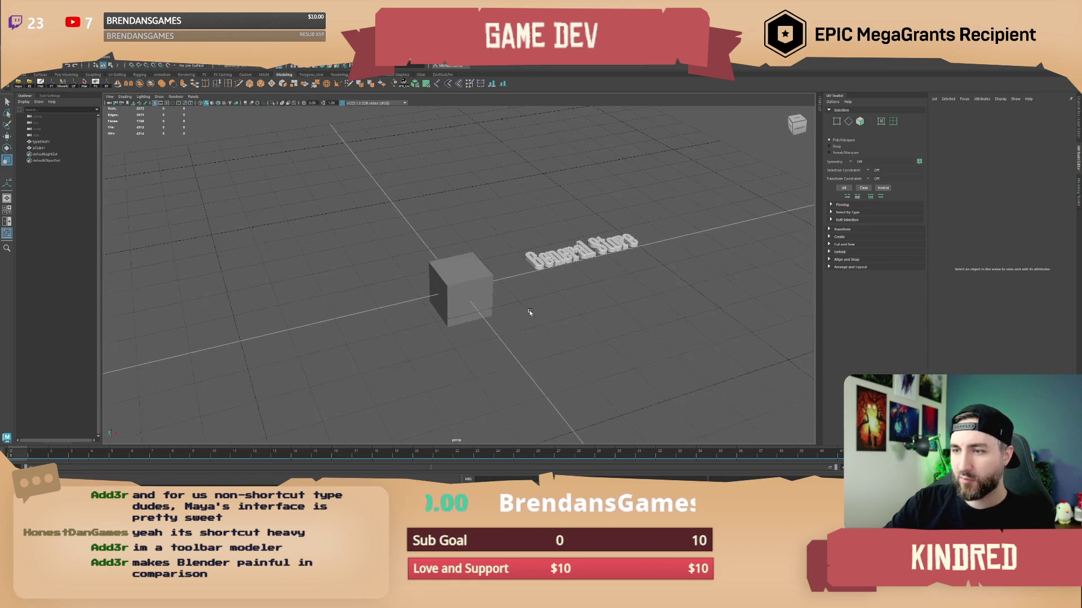
left_click(488, 286)
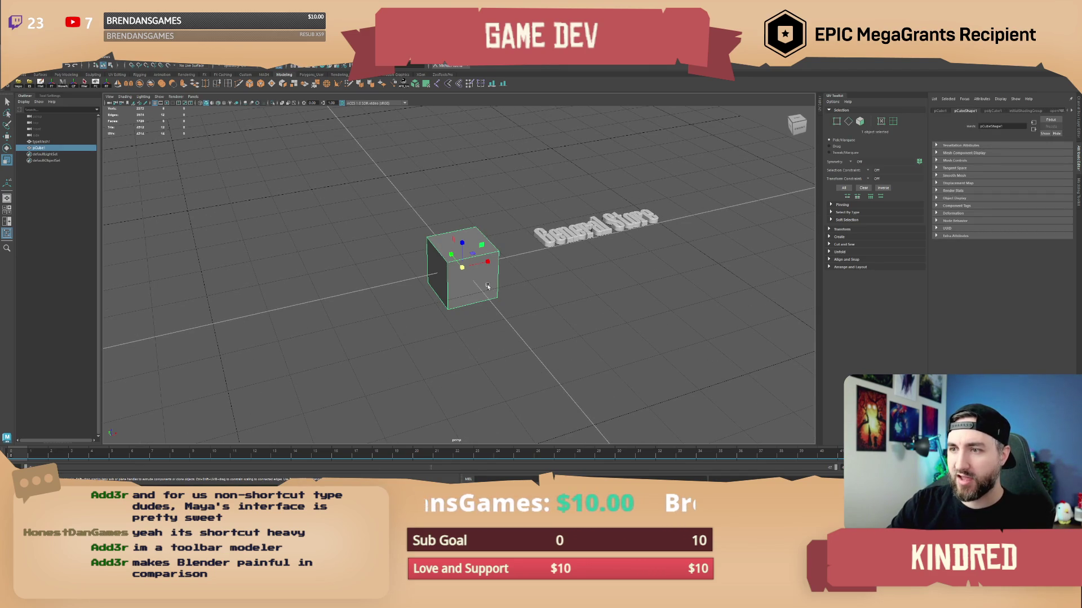
- Insert edge loops across the cube using the equal-distance option
mouse_move(480, 281)
left_mouse_down()
mouse_move(507, 275)
mouse_move(440, 293)
mouse_move(468, 276)
mouse_move(479, 284)
mouse_move(459, 284)
left_mouse_up()
left_click(229, 84)
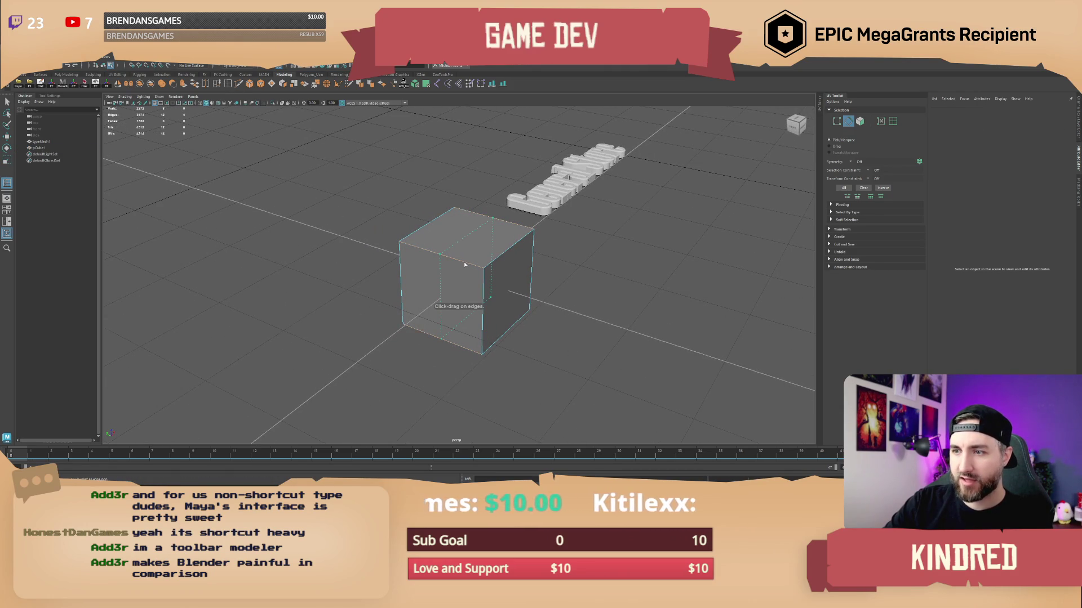
left_click(464, 264)
left_click(50, 96)
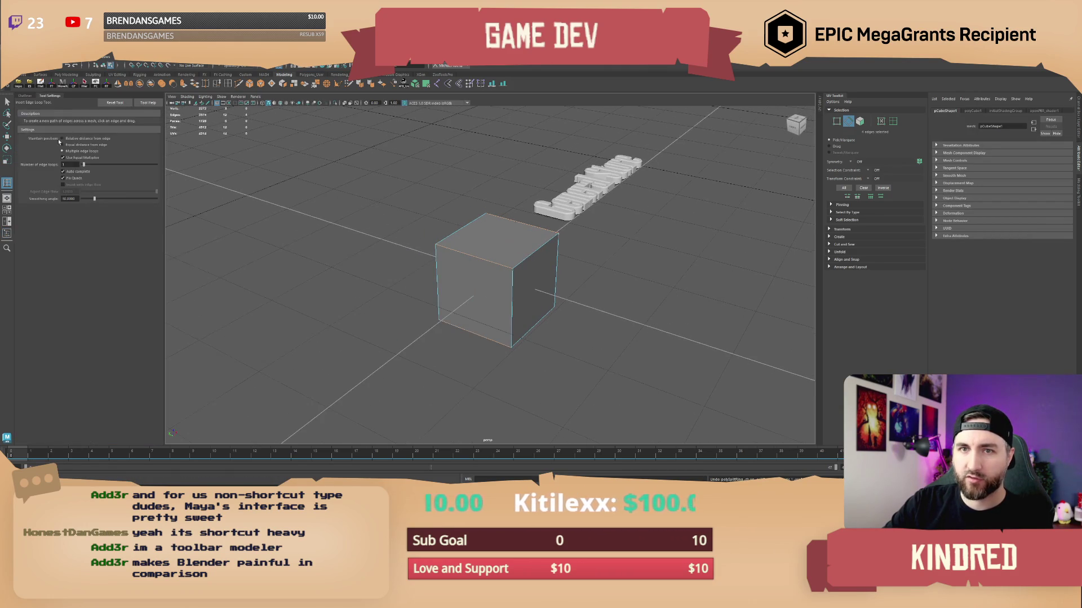
left_click(63, 144)
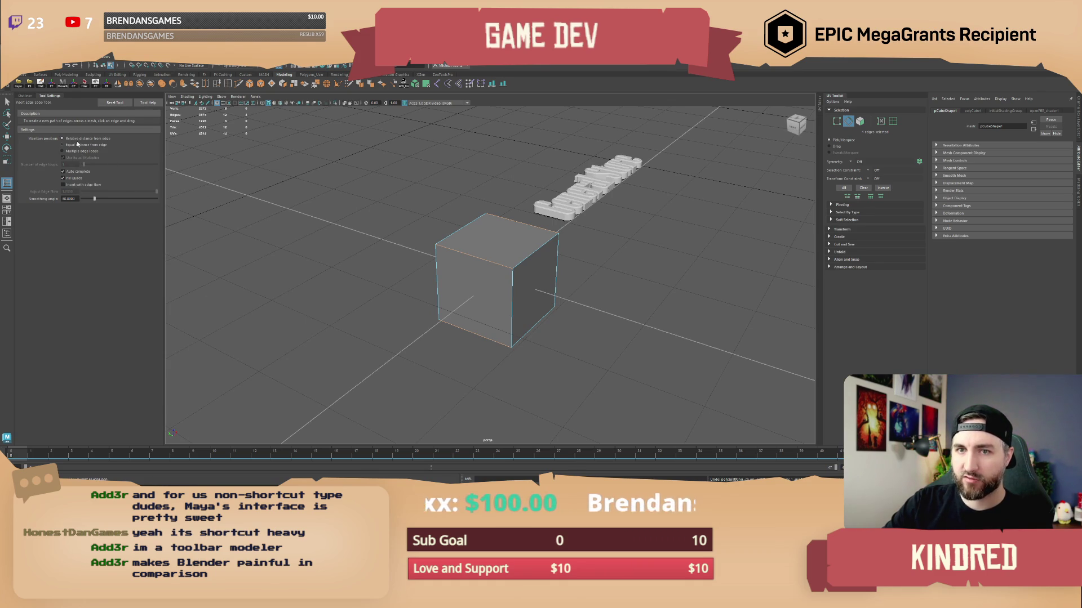
mouse_move(507, 268)
left_mouse_down()
mouse_move(458, 260)
mouse_move(480, 265)
left_mouse_up()
mouse_move(481, 266)
left_mouse_down()
mouse_move(469, 260)
mouse_move(509, 273)
mouse_move(473, 238)
left_mouse_up()
- Cut another edge loop into the cube with Multi-Cut
key("q")
right_click(505, 272, "shift")
left_click(470, 244, "ctrl")
mouse_move(607, 290)
left_mouse_down()
mouse_move(522, 211)
mouse_move(509, 242)
left_mouse_up()
- Reselect the whole cube and delete it
key("q")
left_click(521, 211)
left_click(514, 231)
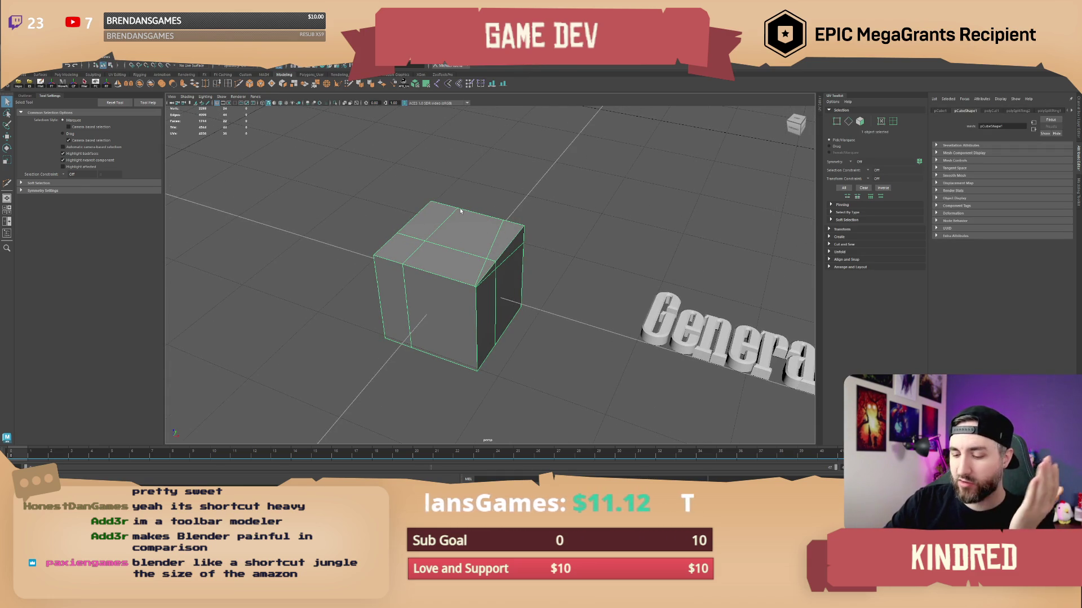
left_click_drag(460, 210, 517, 286)
key("Delete")
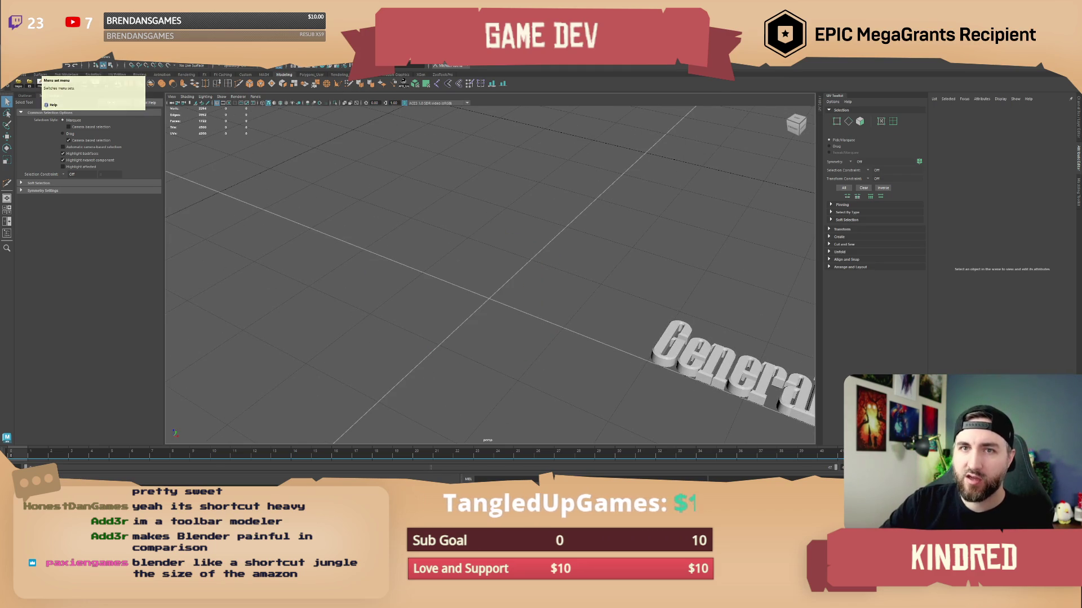
- Create a new polygon cube at the origin from the Create menu
left_click(25, 58)
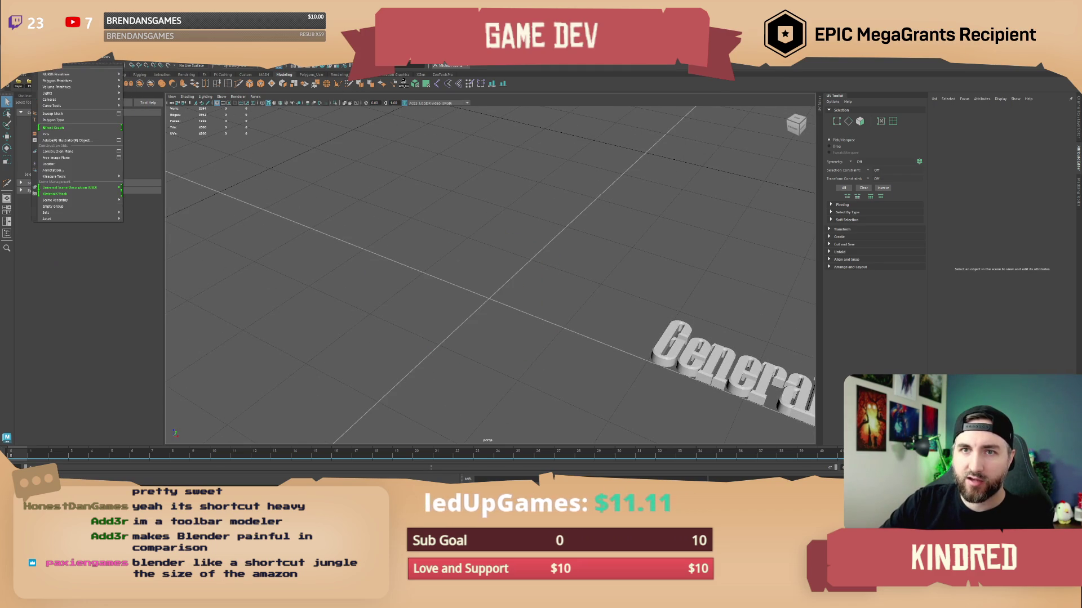
mouse_move(75, 88)
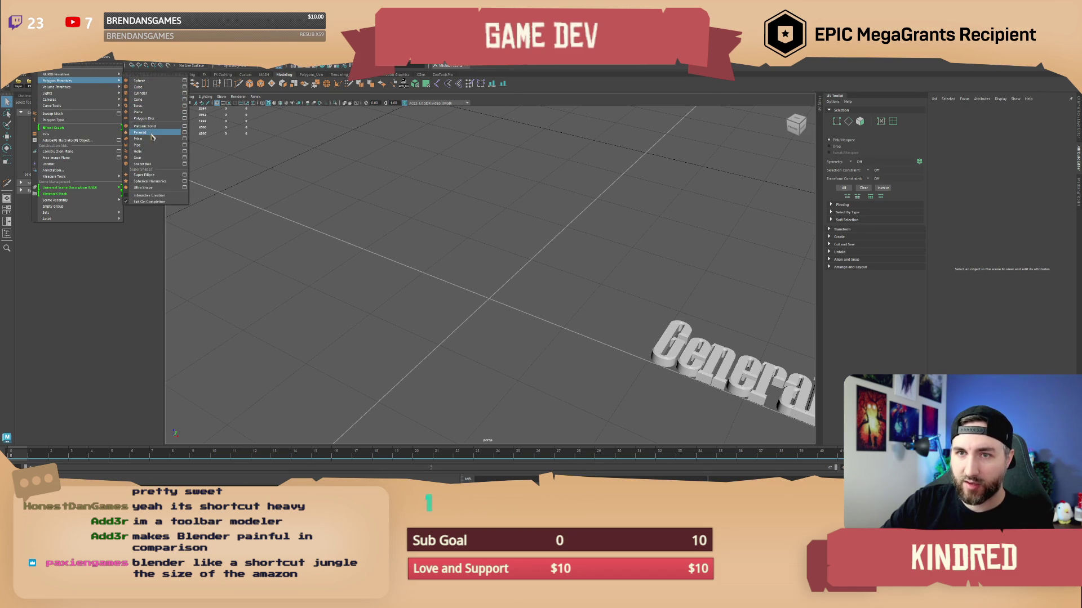
left_click(138, 87)
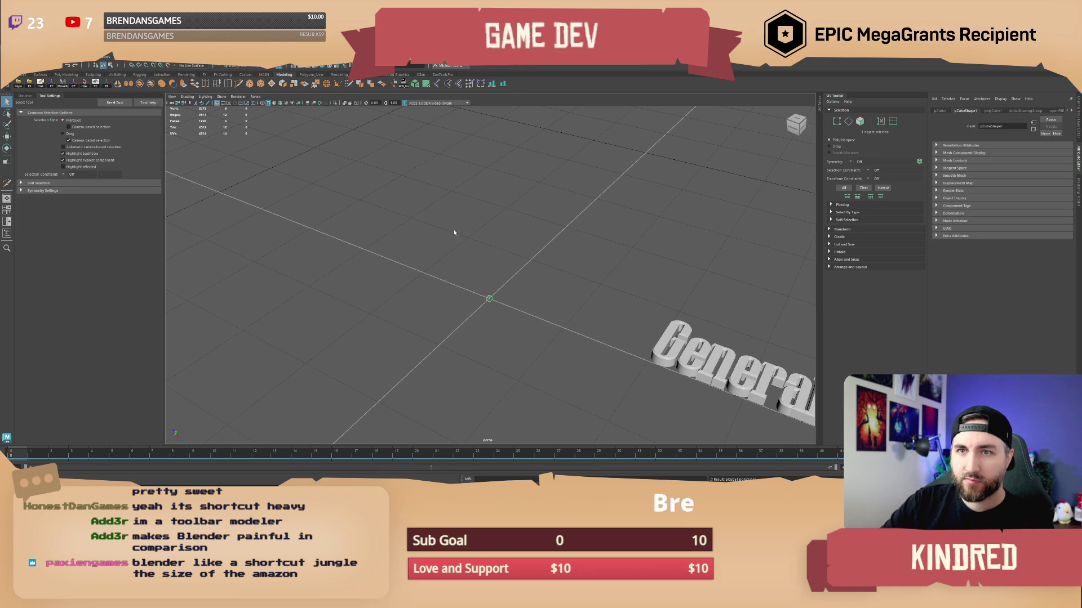
left_click_drag(494, 262, 555, 287, "alt")
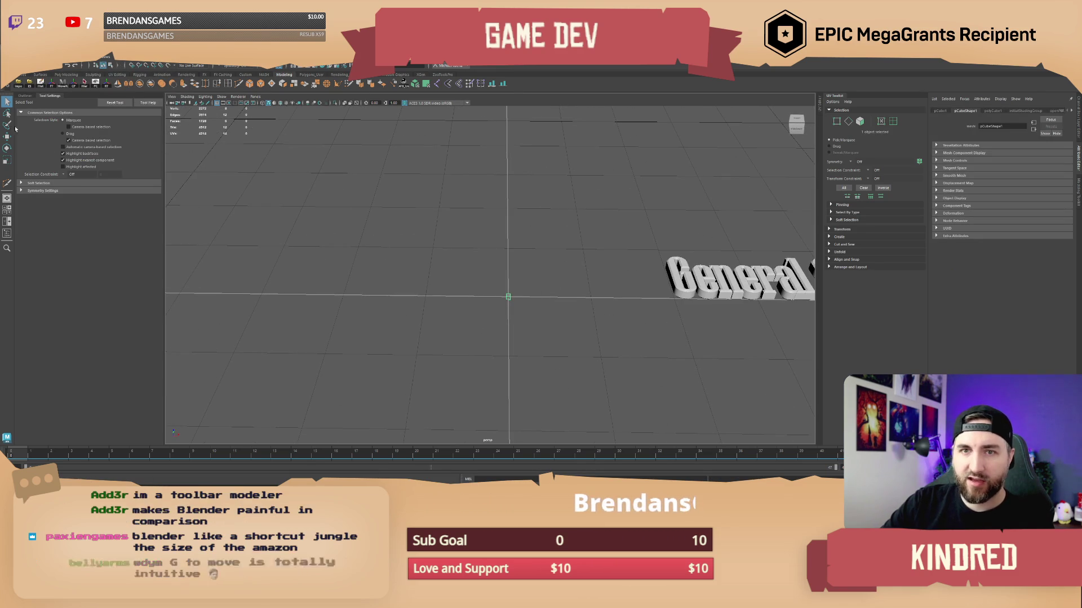
- Scale the new cube up uniformly into a larger block
key("w")
left_click_drag(443, 303, 596, 269, "alt")
key("r")
key("f")
left_click(7, 101)
mouse_move(428, 271)
left_mouse_down("alt")
mouse_move(551, 266)
mouse_move(541, 265)
left_mouse_up("alt")
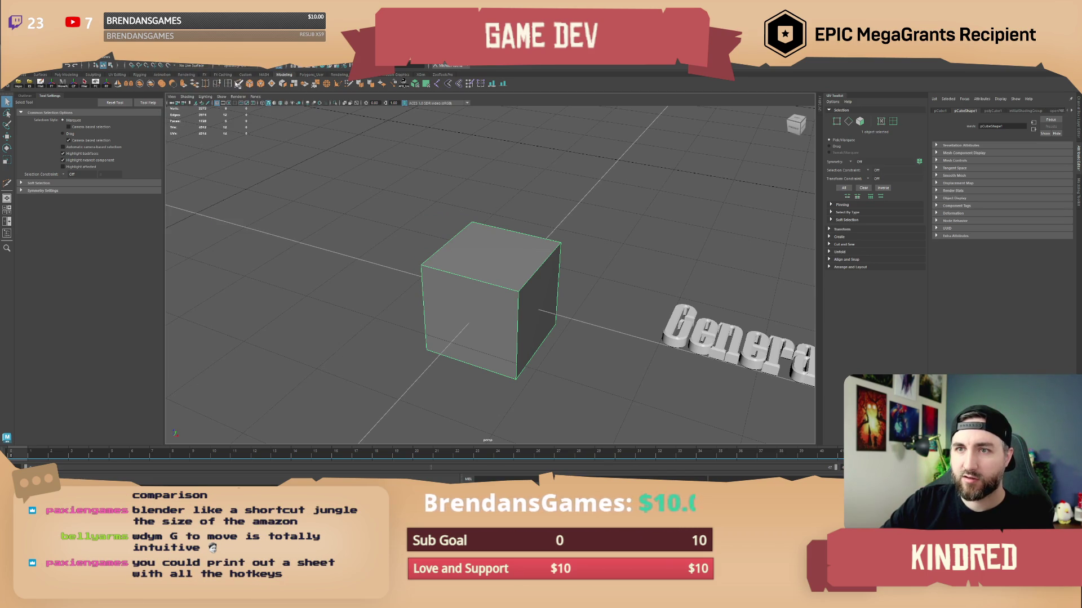
- Switch the cube into edge editing mode after briefly trying vertex mode
left_click(522, 194)
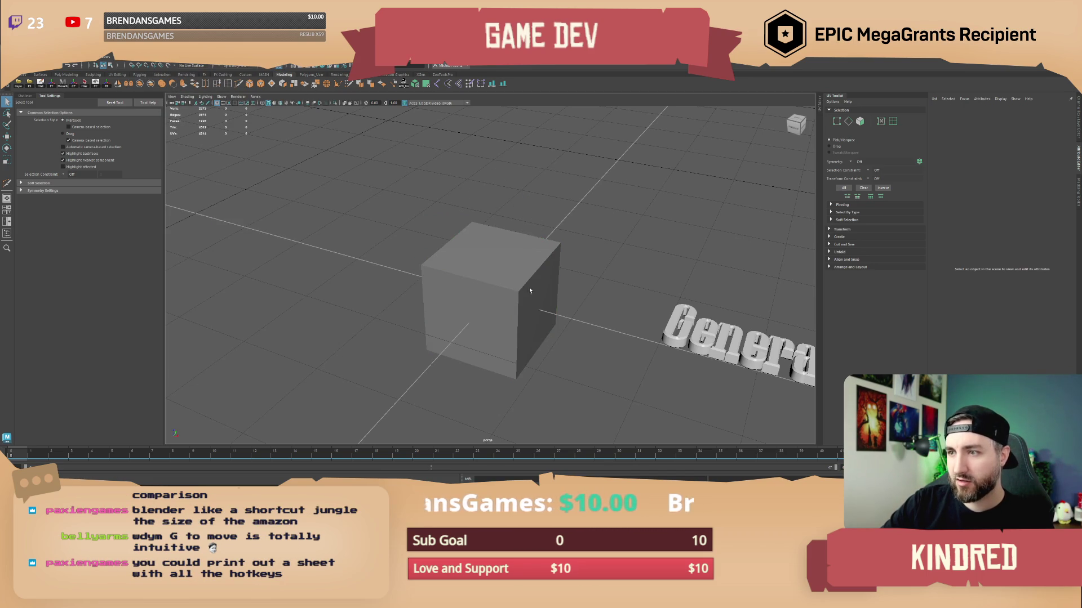
left_click(510, 264)
right_click(508, 263)
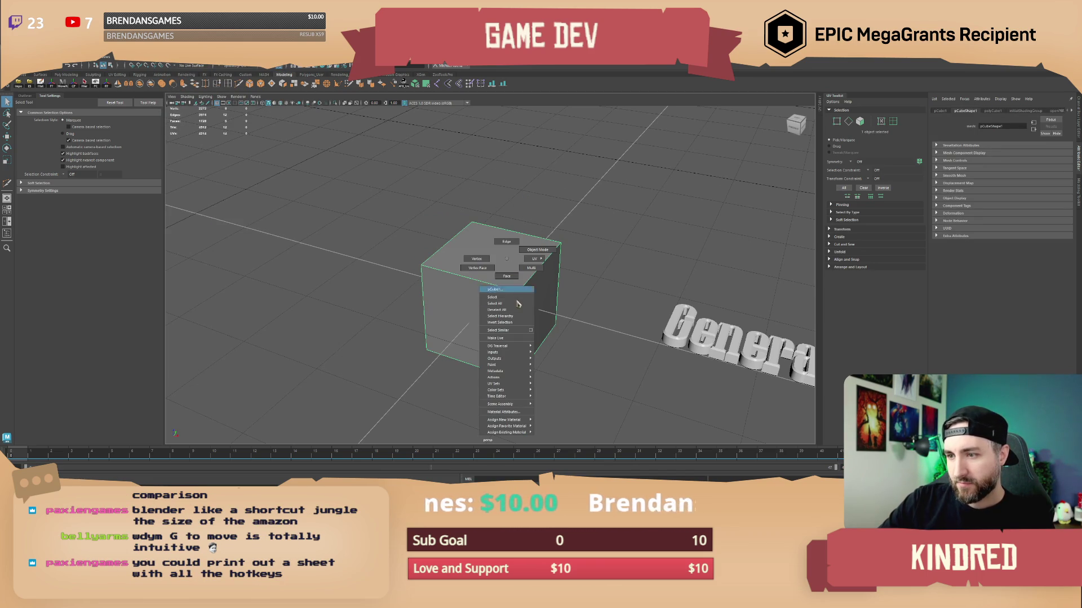
left_click(476, 258)
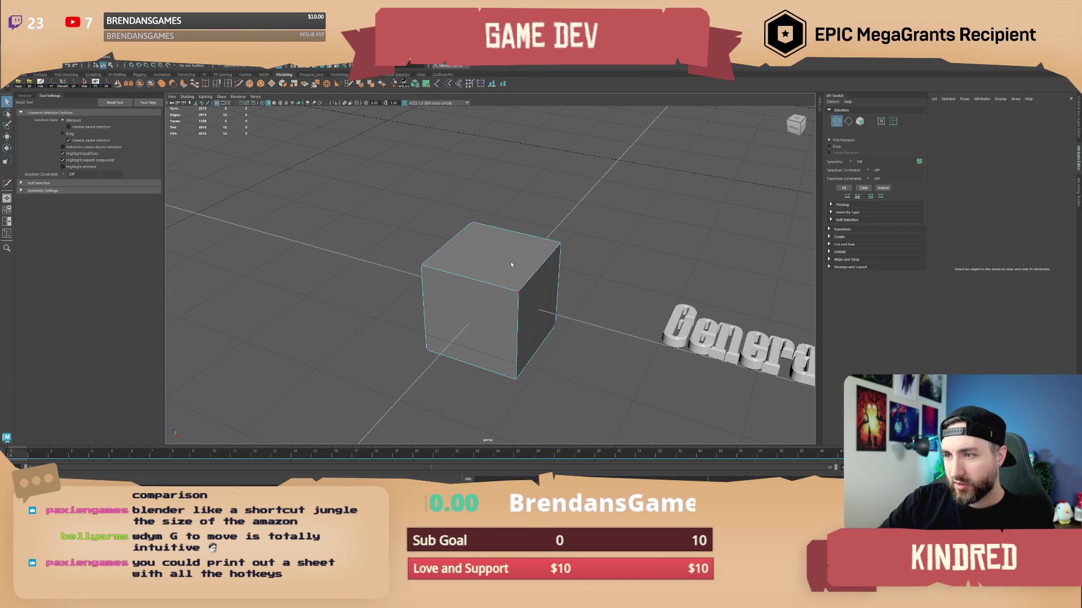
right_click(490, 249)
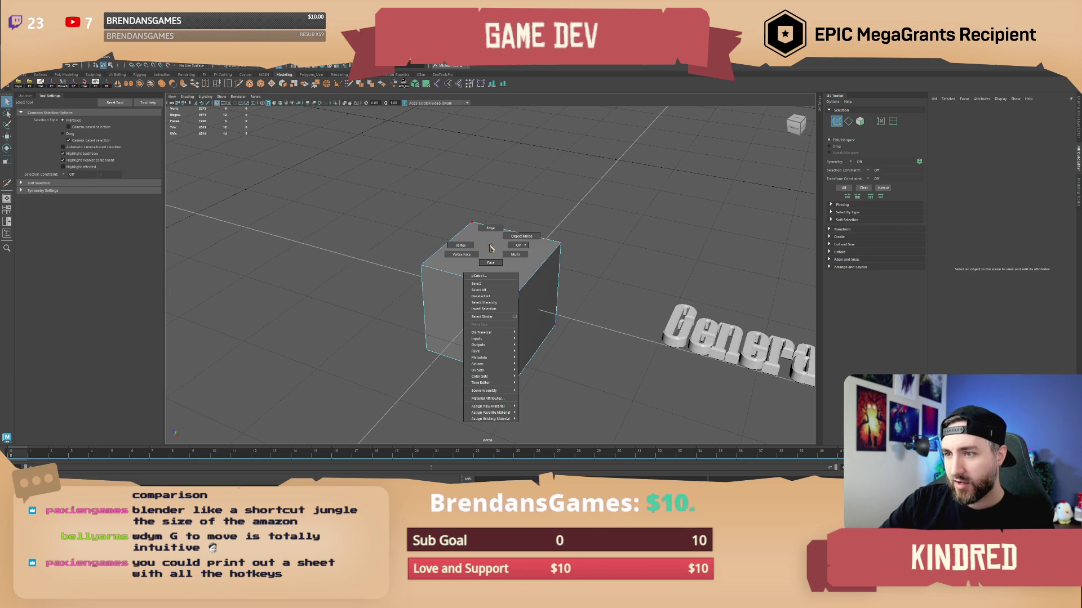
left_click(521, 236)
left_click(530, 259)
right_click(530, 259)
left_click(516, 239)
- Insert a vertical edge loop around the cube with the Insert Edge Loop Tool
left_click(487, 276)
right_click(488, 277)
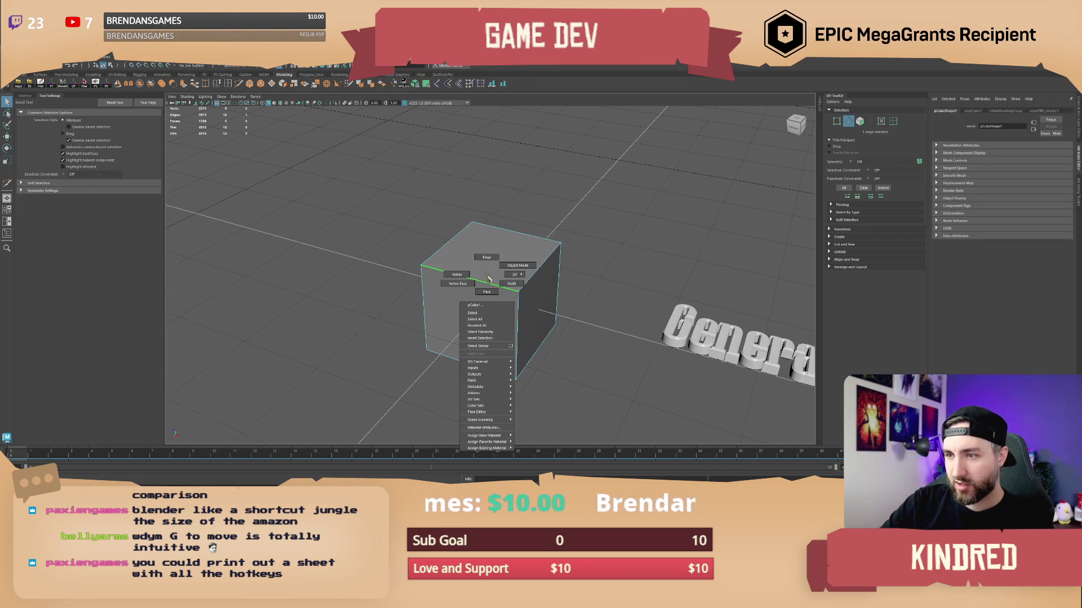
right_click(487, 277, "shift")
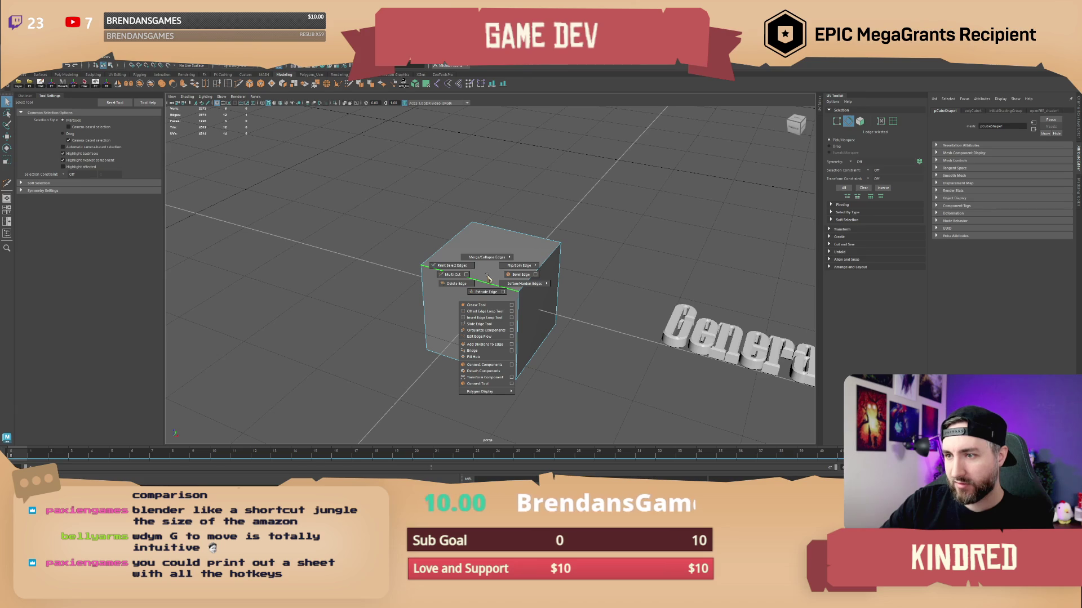
left_click(485, 317)
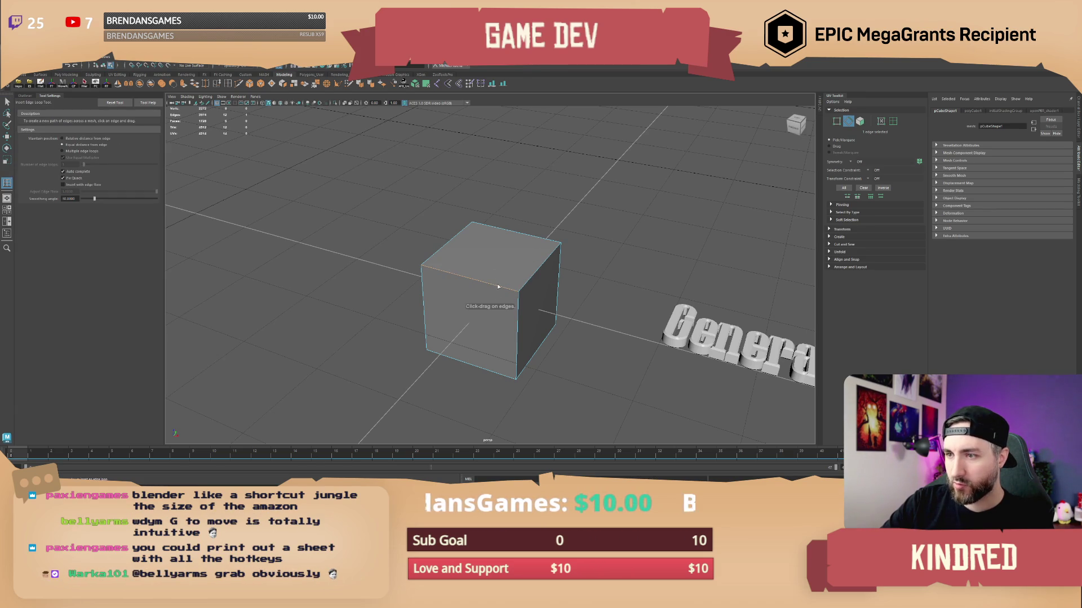
right_click(491, 267, "shift")
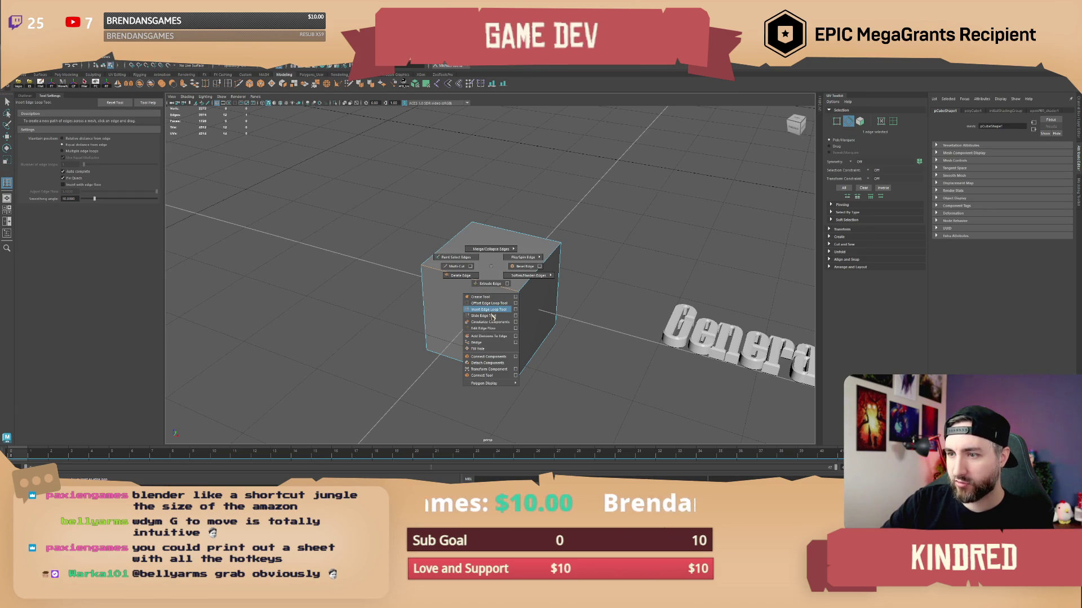
left_click(495, 287)
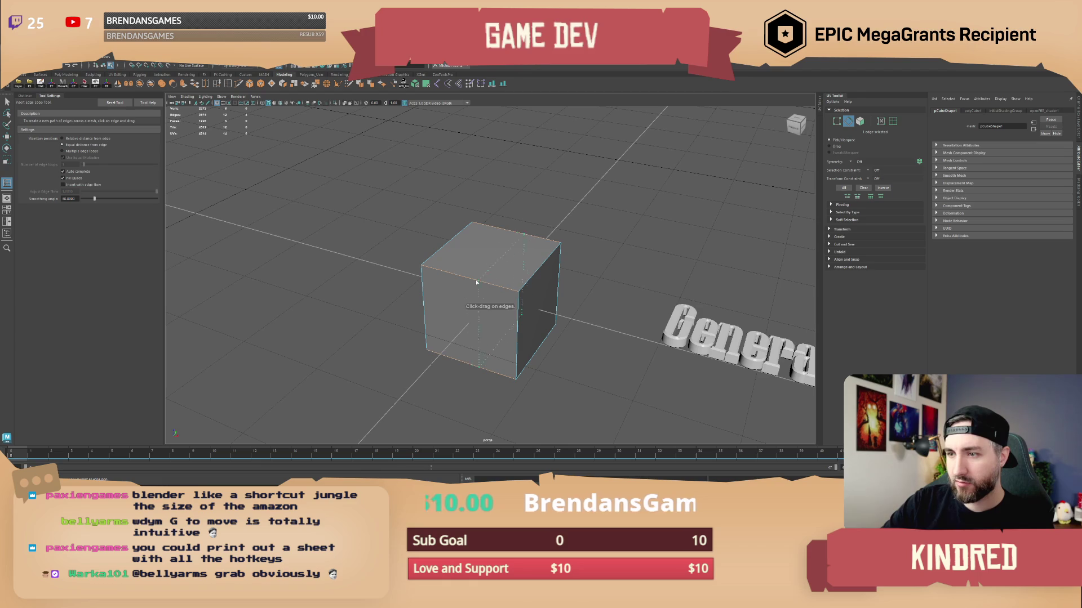
left_click(448, 274)
mouse_move(448, 274)
left_mouse_down()
mouse_move(503, 278)
mouse_move(508, 210)
mouse_move(532, 255)
left_mouse_up()
- Return to object mode, view the cube and text, and cycle through the transform tools
key("q")
key("F8")
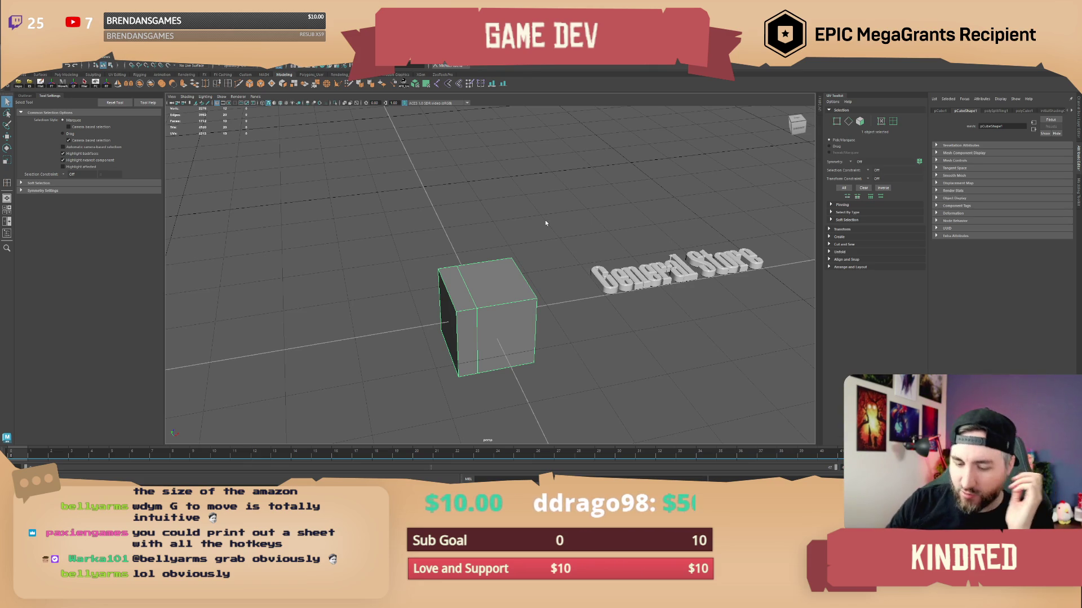
key("r")
mouse_move(506, 282)
left_mouse_down()
mouse_move(517, 266)
mouse_move(489, 268)
mouse_move(504, 281)
mouse_move(480, 295)
mouse_move(461, 293)
mouse_move(534, 288)
mouse_move(516, 281)
left_mouse_up()
key("e")
key("r")
key("w")
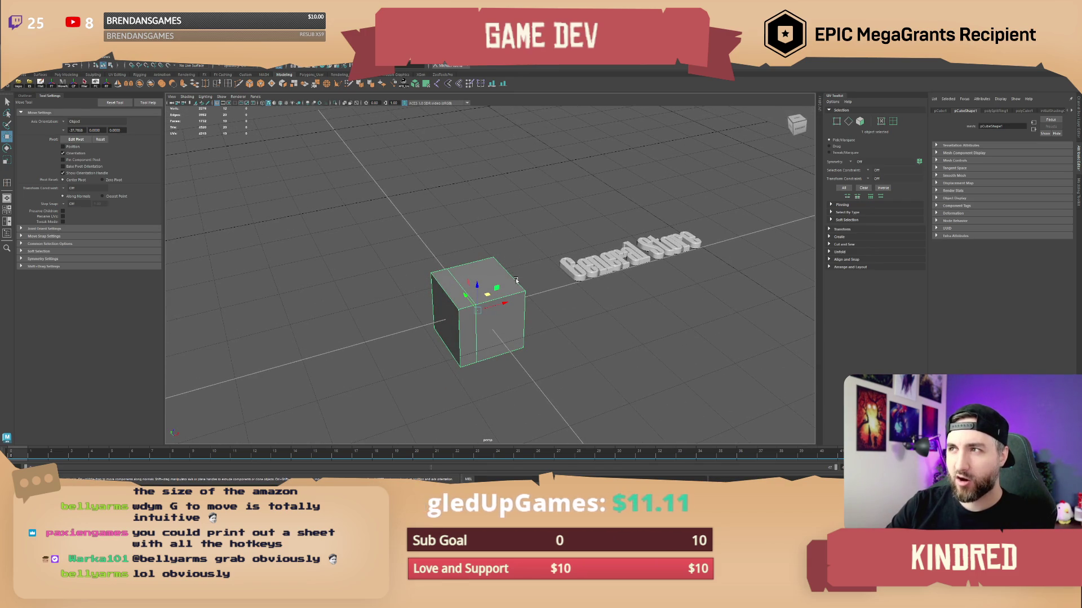
mouse_move(516, 281)
left_mouse_down()
mouse_move(541, 301)
mouse_move(549, 293)
left_mouse_up()
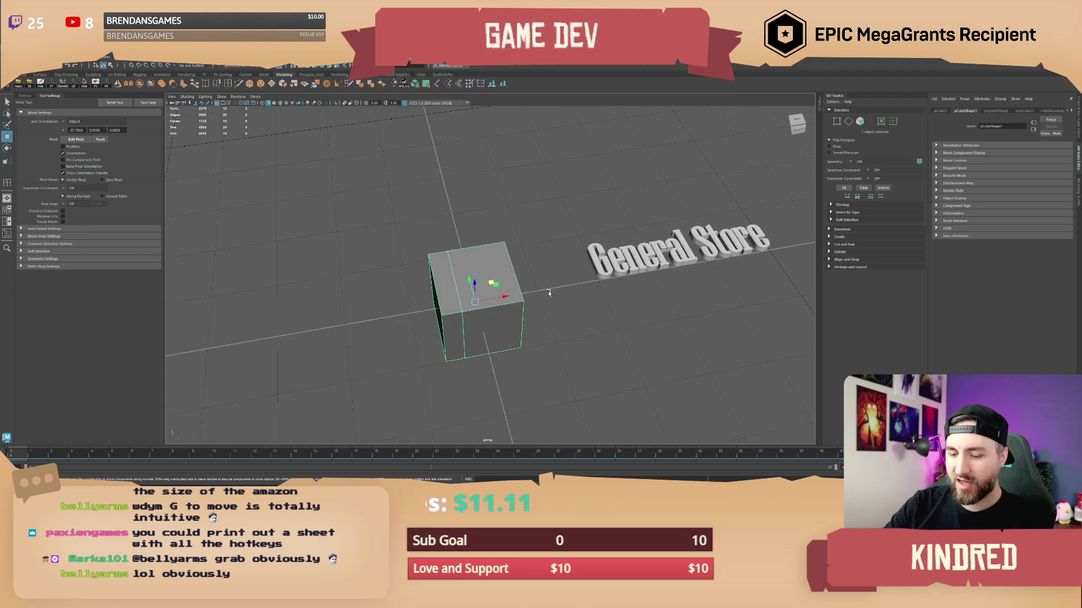
- Rotate the cube about its vertical Y axis
key("r")
scroll(469, 303, "up", 3)
scroll(470, 303, "down", 4)
mouse_move(507, 264)
left_mouse_down("alt")
mouse_move(541, 253)
mouse_move(505, 248)
mouse_move(585, 275)
mouse_move(555, 270)
mouse_move(551, 294)
left_mouse_up("alt")
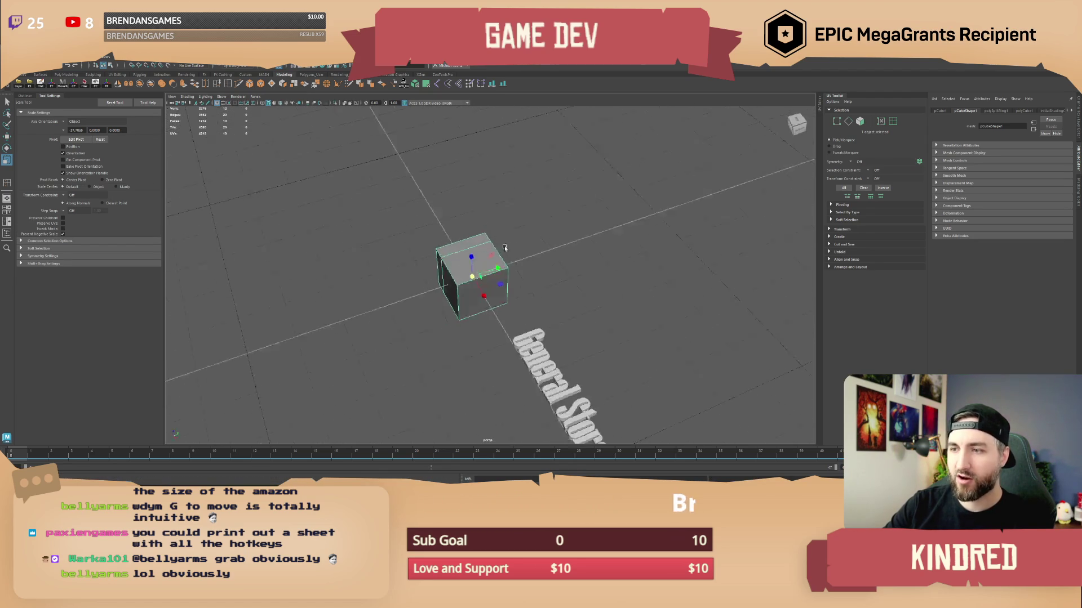
scroll(504, 247, "down", 2)
scroll(569, 267, "up", 3)
key("e")
left_click_drag(476, 333, 461, 337)
mouse_move(542, 306)
left_mouse_down("alt")
mouse_move(545, 272)
mouse_move(537, 280)
left_mouse_up("alt")
- Try moving the cube, then undo the move
key("w")
mouse_move(487, 253)
left_mouse_down("alt")
mouse_move(478, 294)
mouse_move(519, 260)
mouse_move(465, 269)
mouse_move(532, 290)
mouse_move(522, 265)
mouse_move(470, 297)
mouse_move(517, 336)
left_mouse_up("alt")
mouse_move(568, 269)
left_mouse_down("alt")
mouse_move(550, 331)
mouse_move(535, 328)
mouse_move(513, 302)
mouse_move(572, 260)
mouse_move(698, 242)
mouse_move(533, 282)
mouse_move(484, 276)
left_mouse_up("alt")
key("ctrl+z")
- Pull a vertex with soft selection, undo the deformation, and deselect the cube
right_click(480, 275)
left_click(480, 275)
scroll(455, 284, "up", 3)
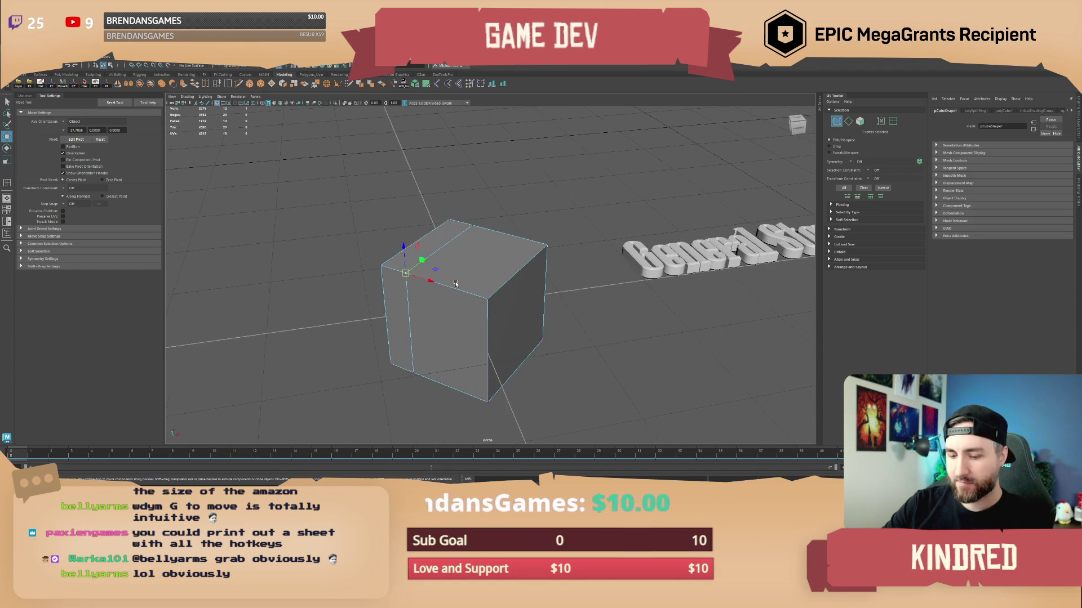
key("b")
mouse_move(455, 286)
left_mouse_down()
mouse_move(648, 314)
mouse_move(580, 294)
mouse_move(514, 310)
mouse_move(648, 313)
mouse_move(412, 274)
mouse_move(394, 265)
mouse_move(383, 231)
mouse_move(405, 242)
mouse_move(370, 276)
mouse_move(418, 246)
mouse_move(473, 296)
left_mouse_up()
key("ctrl+z")
key("ctrl+z")
left_click(473, 296)
left_click(526, 233)
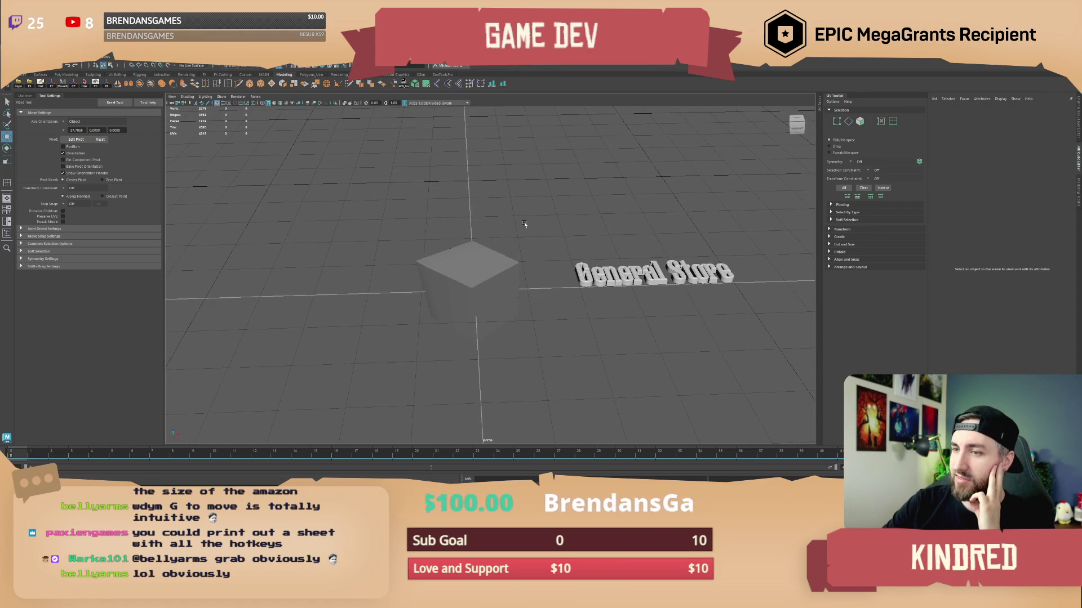
left_click_drag(524, 224, 530, 275)
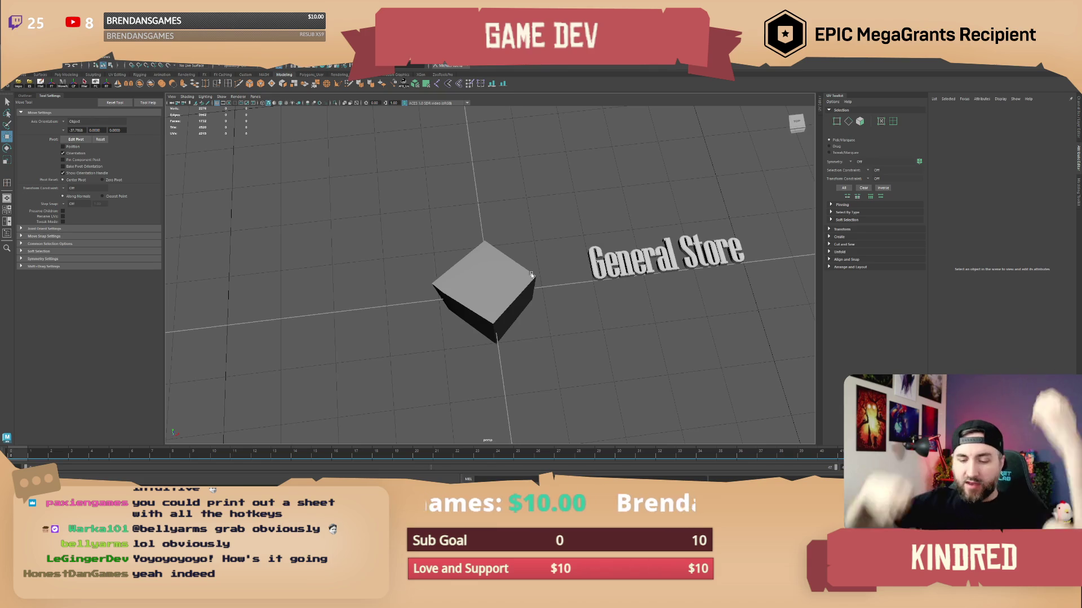
- Select and frame the first cube, then locate the Soften/Harden Edge options
right_click(488, 298, "shift")
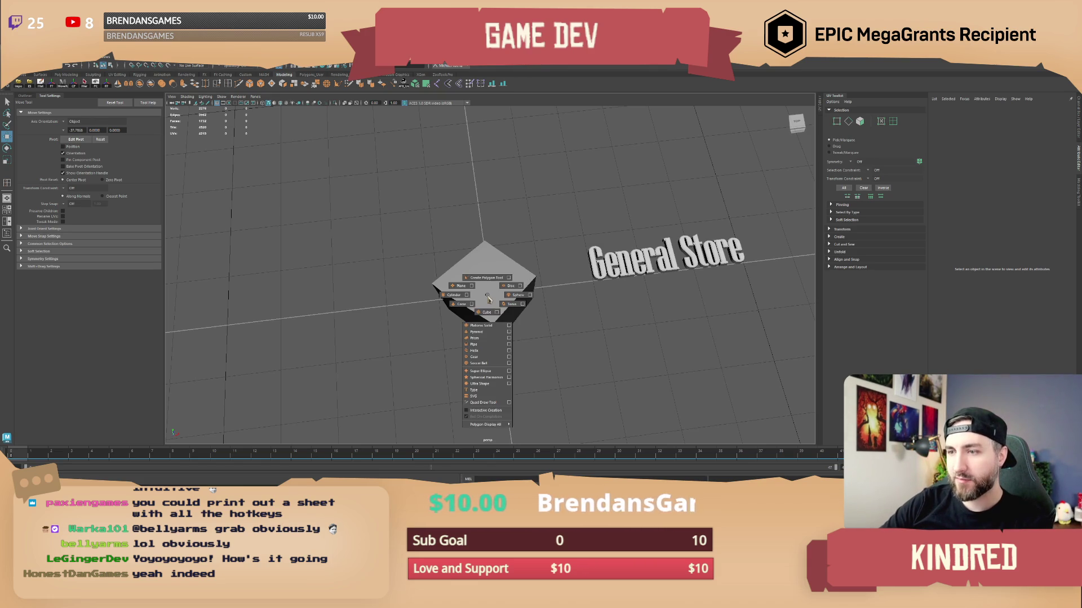
left_click(485, 281)
key("f")
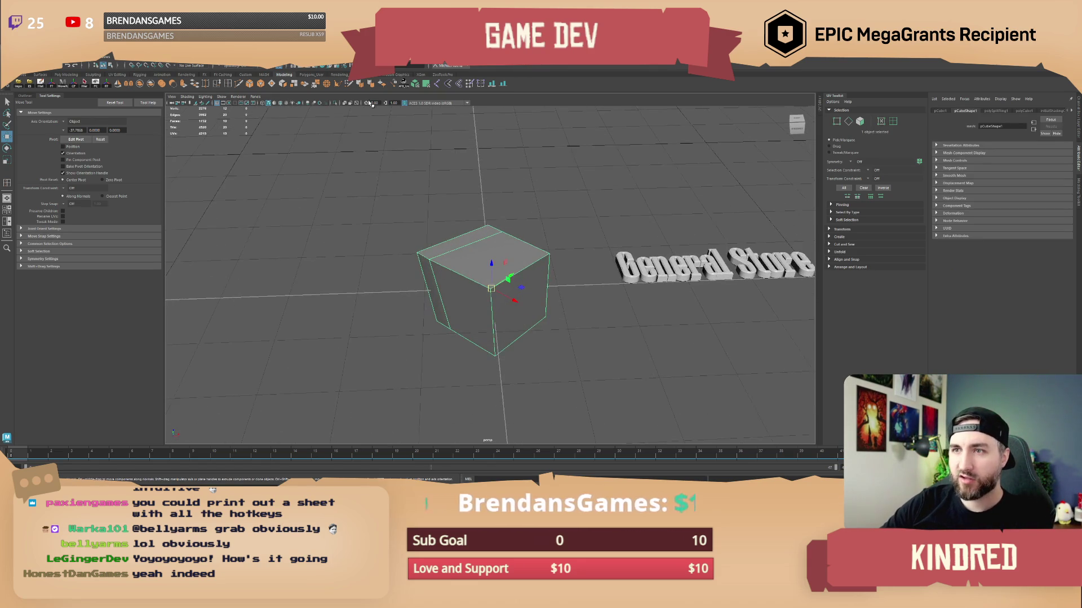
left_click(373, 84)
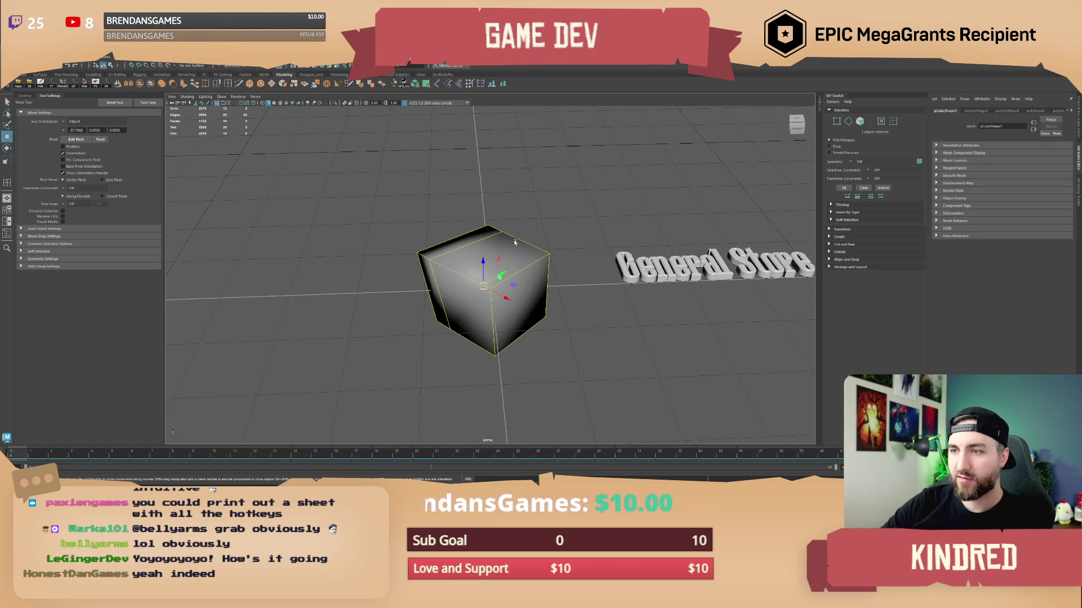
right_click(491, 236, "shift")
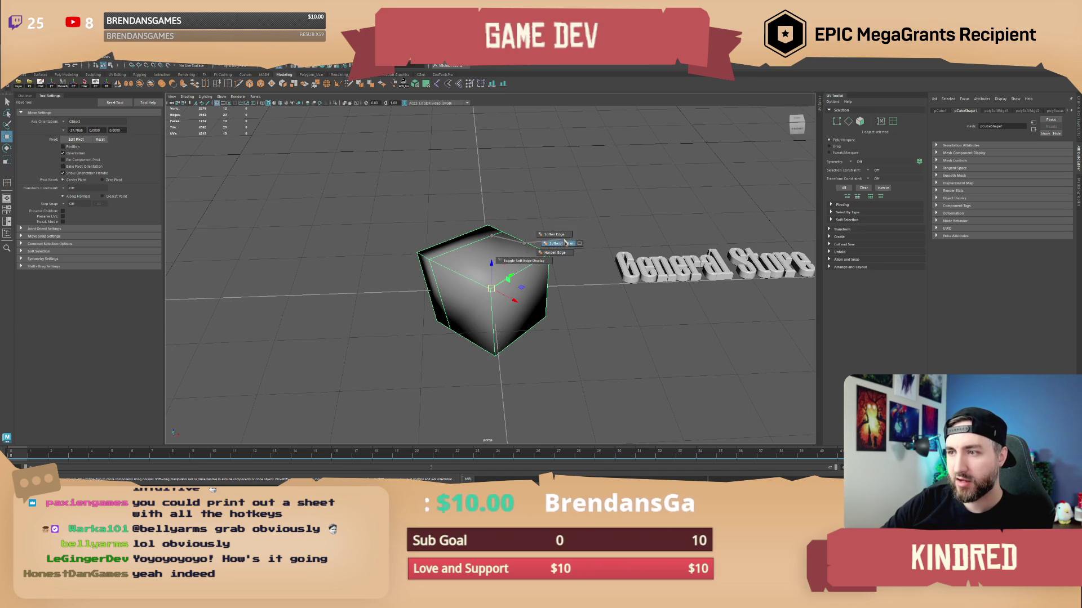
right_click(505, 249, "shift")
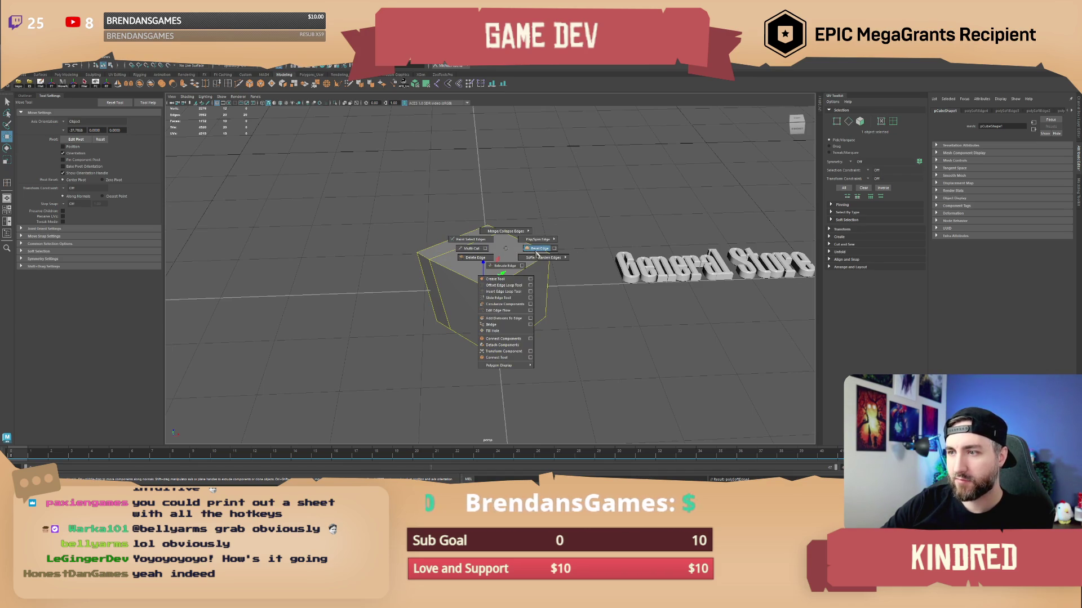
left_click(542, 258)
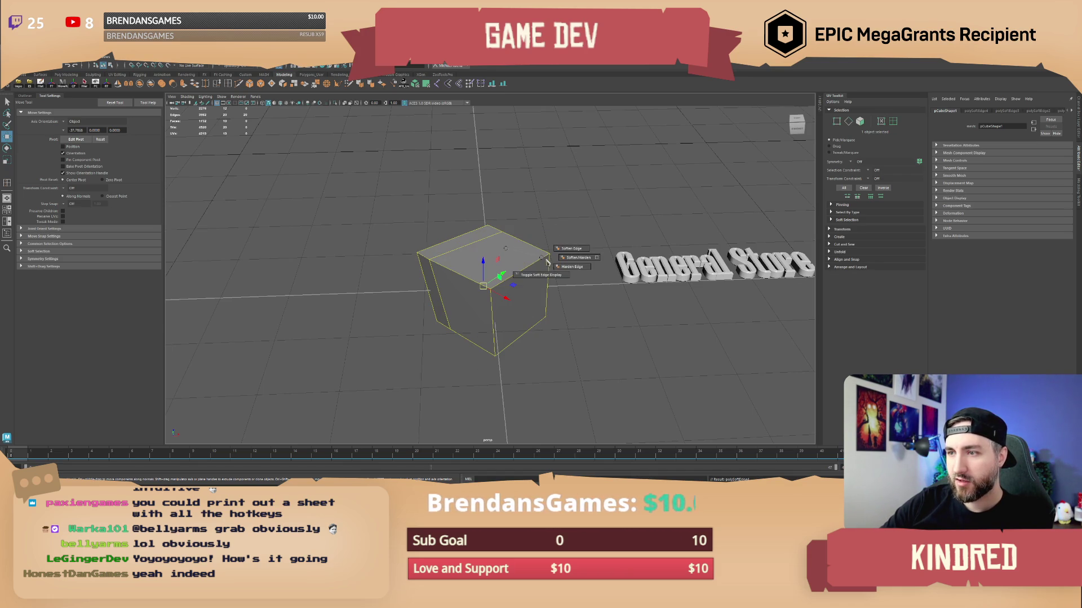
- Apply Soften Edge to all of the cube's edges
right_click(503, 261)
scroll(503, 240, "up", 2)
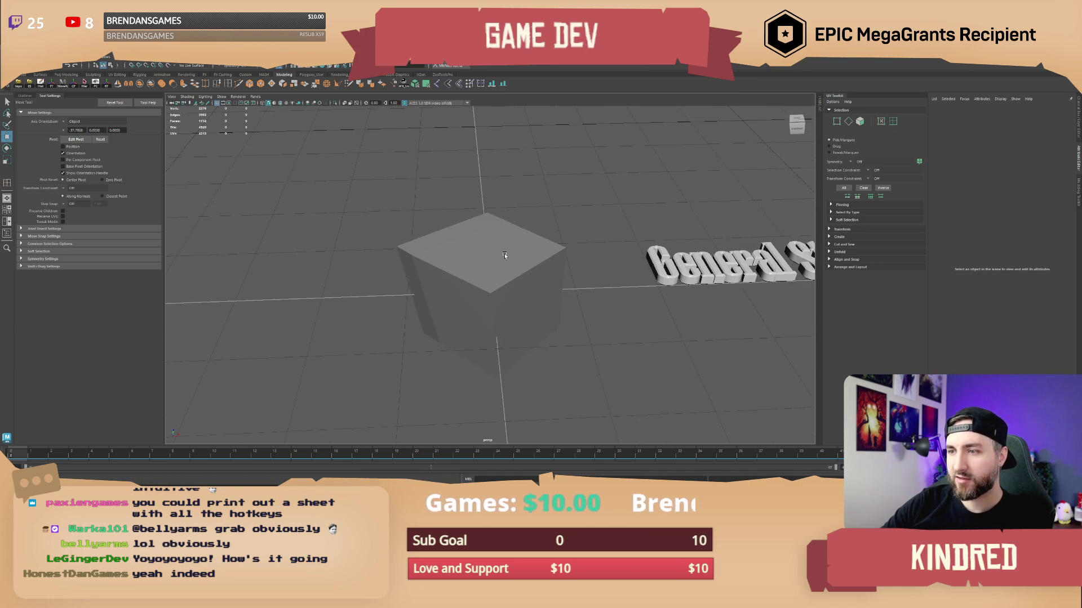
right_click(503, 239, "shift")
left_click(538, 246)
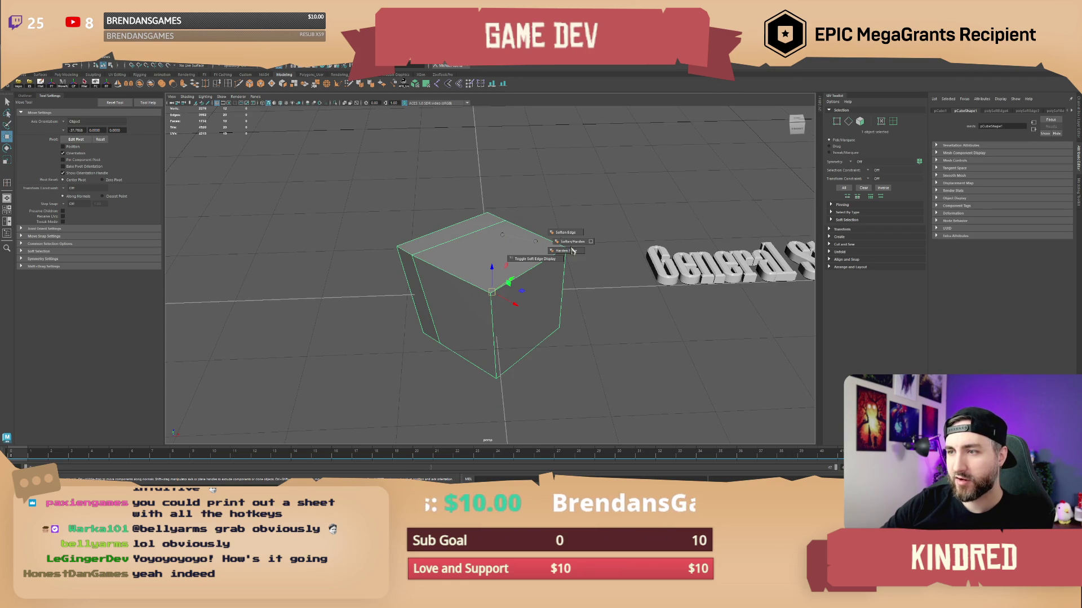
right_click(503, 240, "shift")
left_click(503, 236)
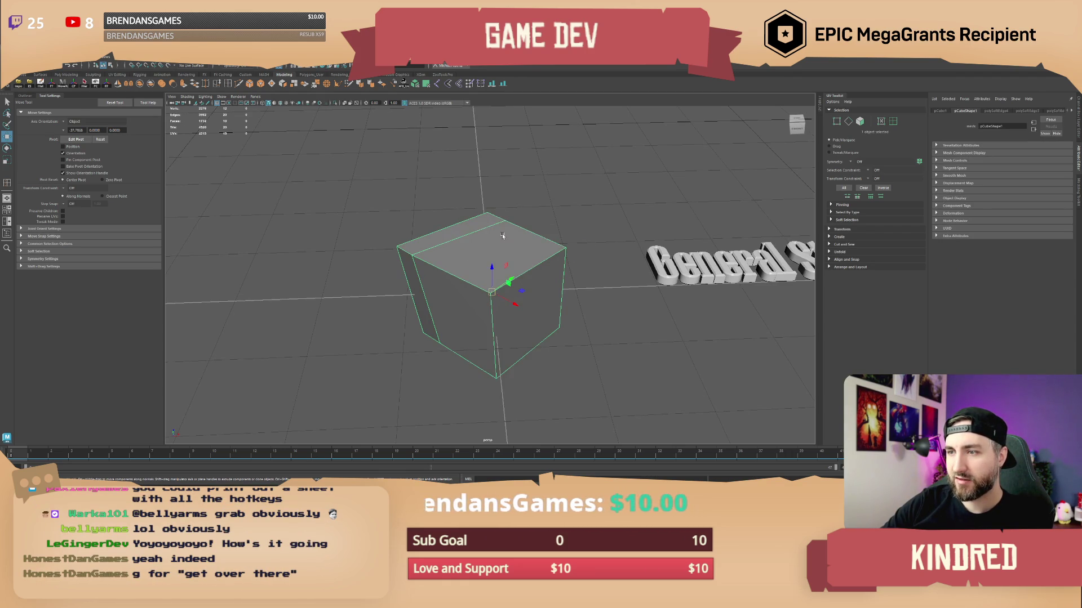
left_click(372, 84)
- Orbit around the softened cube to inspect its shading, then deselect it
left_click(550, 198)
mouse_move(551, 198)
left_mouse_down()
mouse_move(574, 212)
mouse_move(386, 206)
mouse_move(487, 231)
left_mouse_up()
left_click(485, 253)
left_click(522, 238)
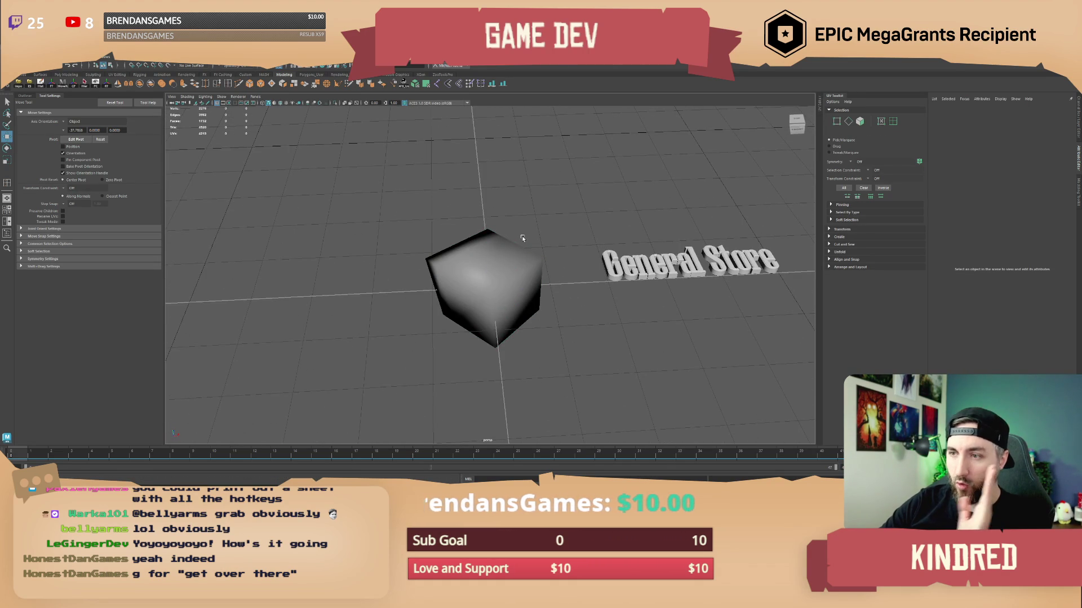
mouse_move(522, 238)
left_mouse_down()
mouse_move(501, 250)
mouse_move(445, 246)
mouse_move(536, 250)
left_mouse_up()
left_click(535, 254)
mouse_move(529, 211)
left_mouse_down()
mouse_move(519, 302)
mouse_move(394, 295)
left_mouse_up()
left_click(513, 242)
right_click(512, 242, "shift")
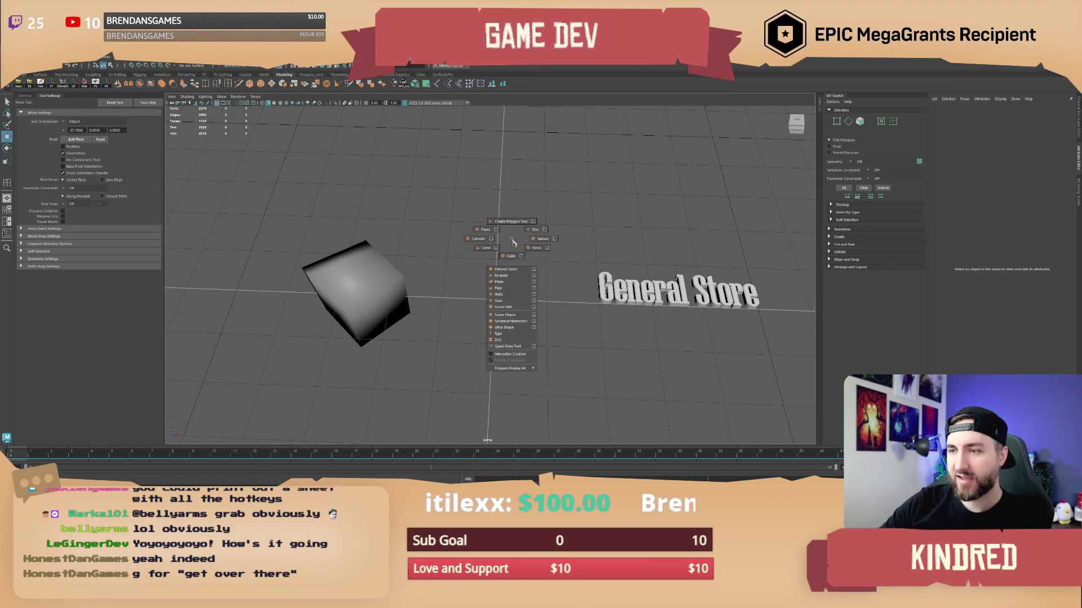
- Create a second polygon cube and switch to the scale tool
left_click(509, 256)
mouse_move(509, 255)
left_mouse_down()
mouse_move(510, 303)
mouse_move(541, 292)
mouse_move(496, 281)
mouse_move(507, 263)
left_mouse_up()
key("r")
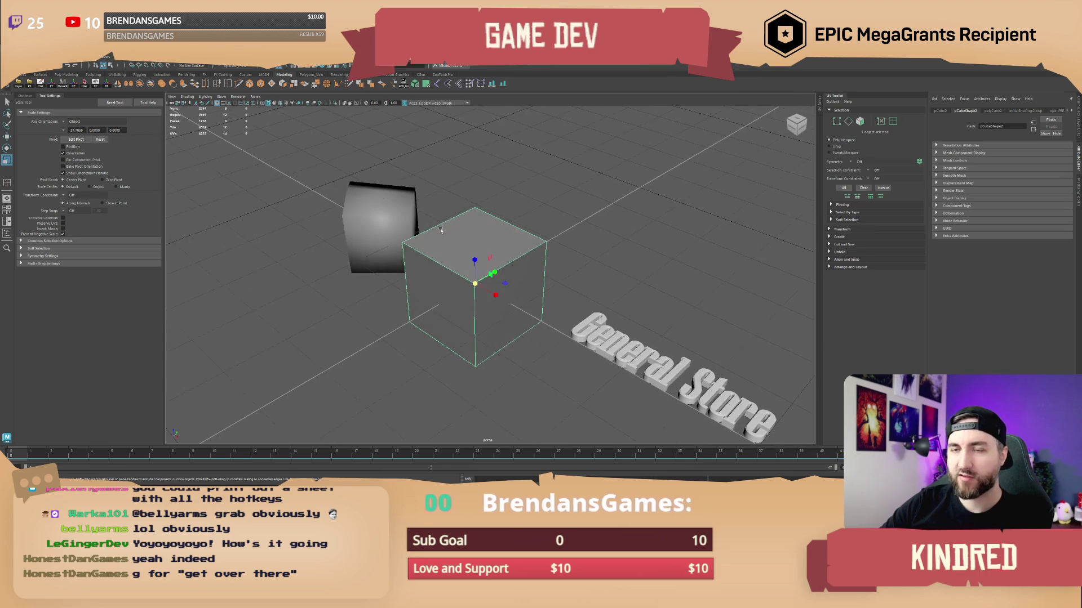
left_click_drag(353, 185, 149, 181)
- Insert edge loops into the new cube and scale them outward into a chamfer
key("ctrl+e")
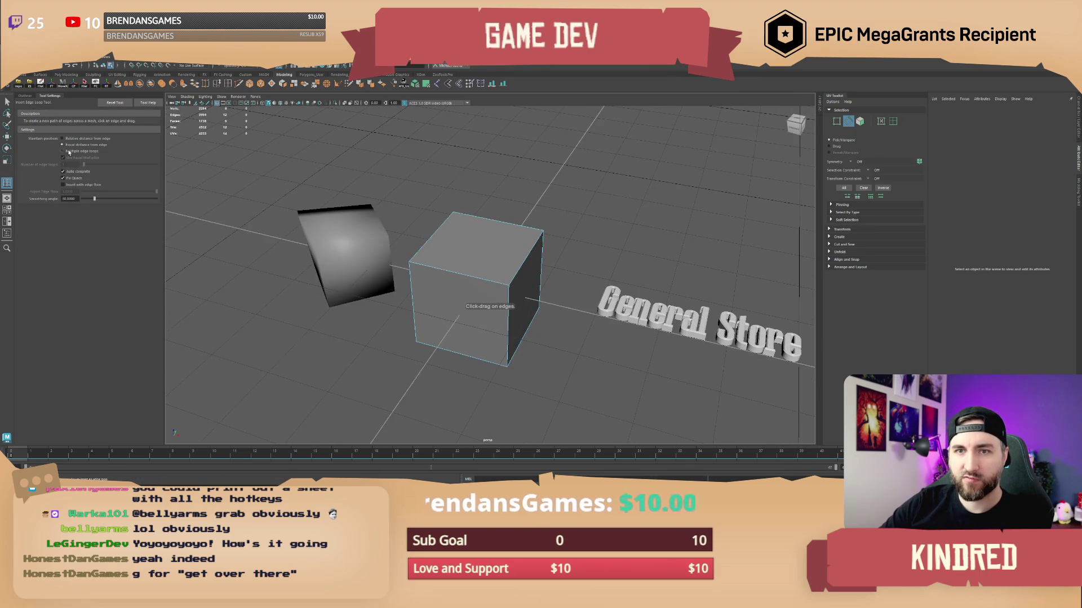
left_click(450, 272)
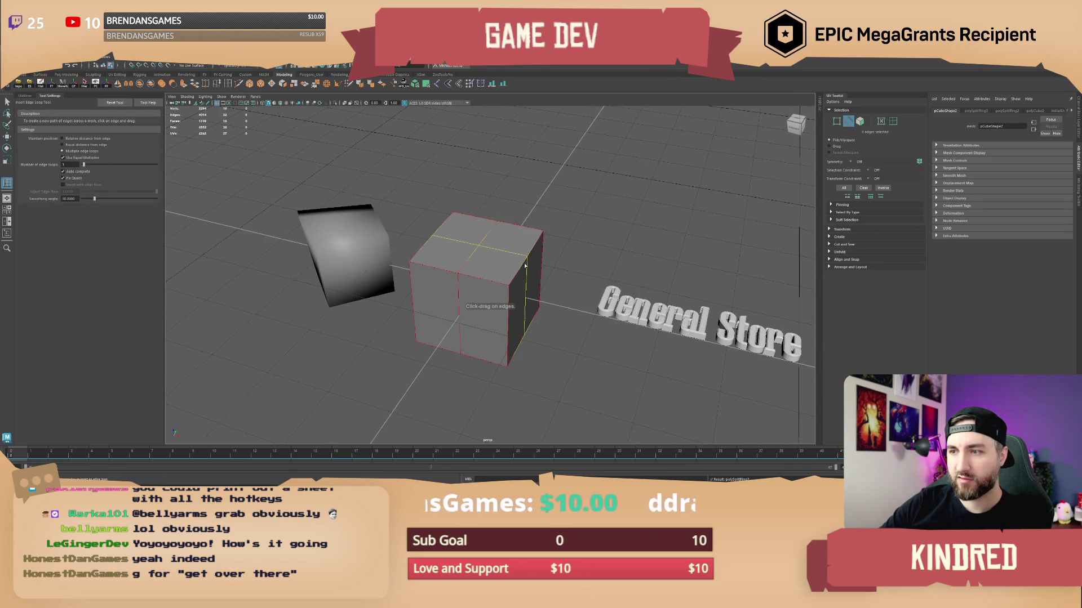
left_click(514, 304)
mouse_move(506, 308)
left_mouse_down()
mouse_move(499, 270)
mouse_move(483, 279)
mouse_move(479, 246)
left_mouse_up()
key("q")
key("r")
key("F9")
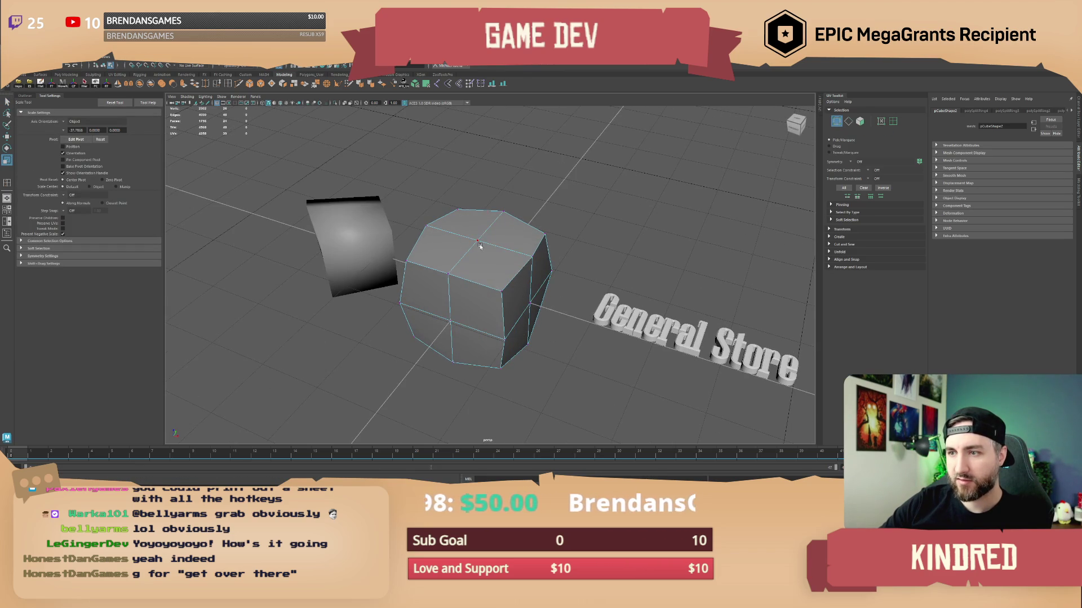
- Orbit around the chamfered block to inspect it, then deselect it
left_click_drag(532, 297, 514, 314)
mouse_move(421, 317)
left_mouse_down()
mouse_move(478, 316)
mouse_move(581, 361)
mouse_move(488, 300)
mouse_move(498, 262)
mouse_move(542, 255)
mouse_move(534, 295)
mouse_move(534, 270)
mouse_move(521, 262)
left_mouse_up()
right_click(504, 276)
left_click(502, 259)
left_click(537, 273)
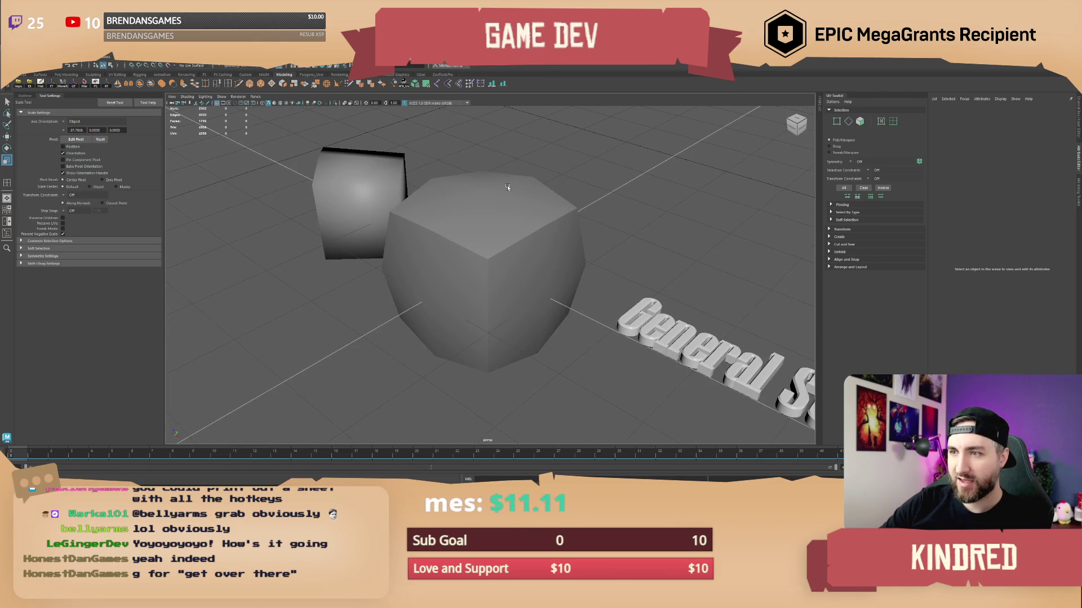
- Select the chamfered cube's bottom edge loop and preview it smoothed with 3
left_click_drag(480, 200, 498, 248)
left_click(498, 248)
left_click(519, 138)
mouse_move(519, 137)
left_mouse_down("alt")
mouse_move(551, 249)
mouse_move(504, 259)
mouse_move(529, 261)
mouse_move(509, 244)
left_mouse_up("alt")
left_click(530, 261)
right_click(510, 243)
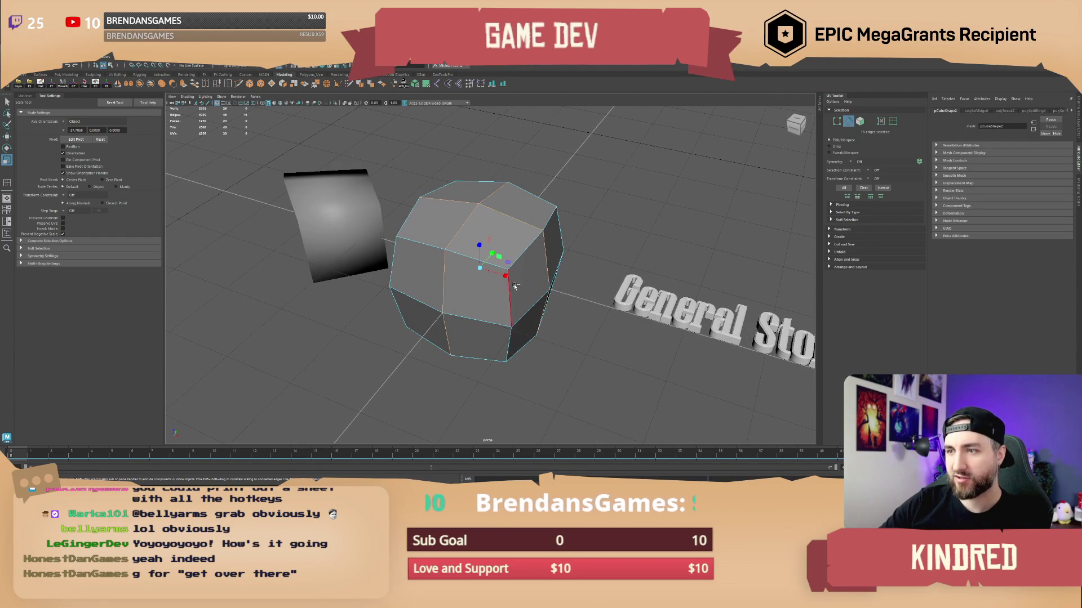
double_click(488, 320, "shift")
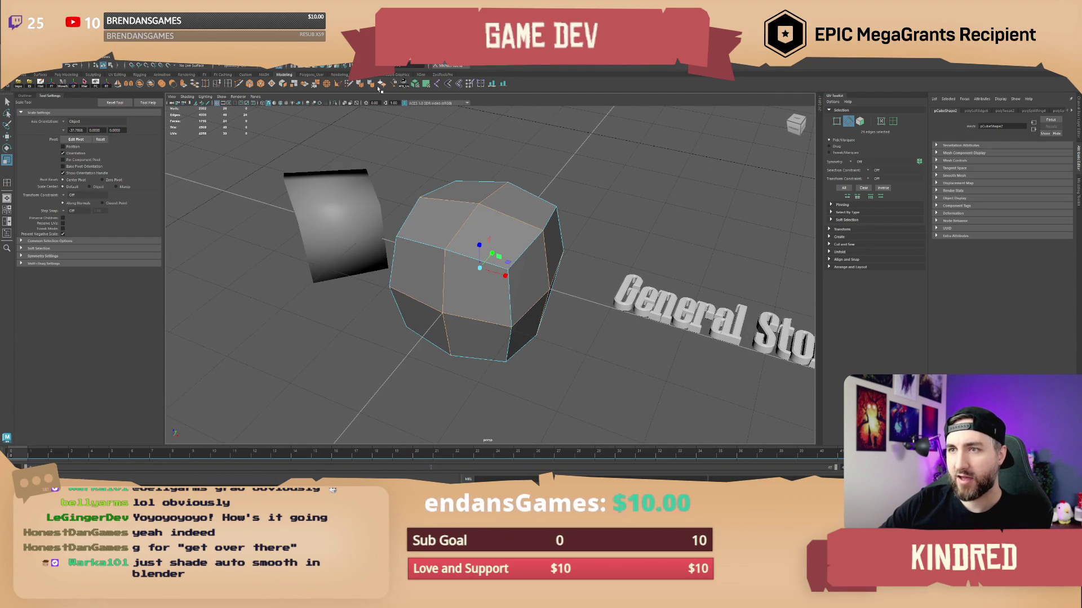
right_click(471, 191)
key("3")
left_click_drag(470, 191, 537, 222)
mouse_move(491, 329)
left_mouse_down()
mouse_move(524, 248)
mouse_move(504, 270)
mouse_move(475, 258)
mouse_move(484, 265)
mouse_move(474, 276)
mouse_move(511, 264)
mouse_move(451, 266)
mouse_move(514, 249)
mouse_move(520, 287)
mouse_move(492, 282)
left_mouse_up()
- Delete the small soft-shaded cube and reselect the chamfered block
left_click(415, 269)
key("Delete")
left_click(499, 259)
scroll(515, 249, "up", 3)
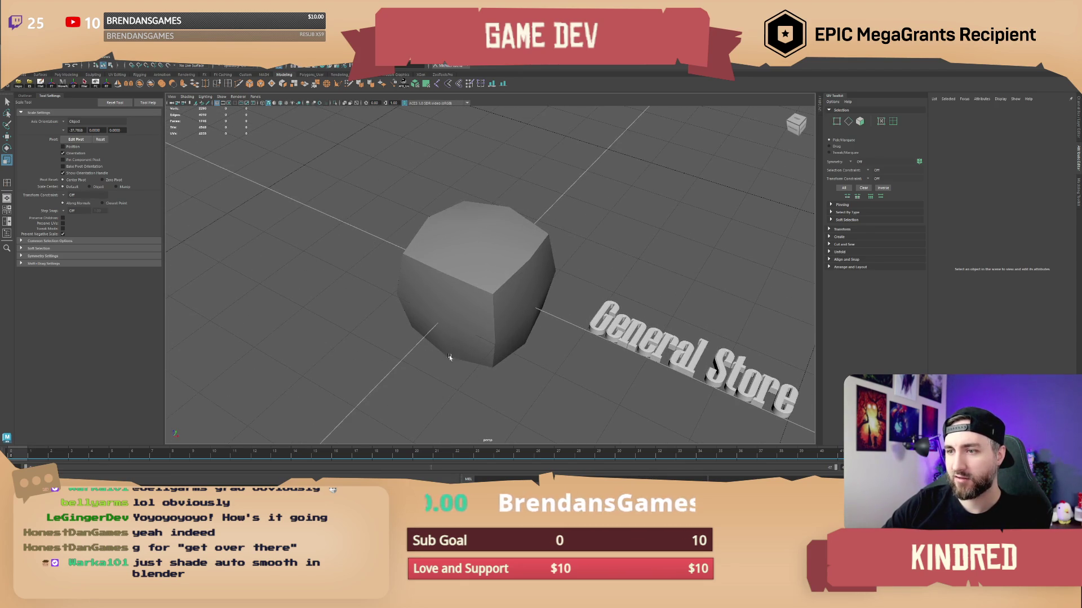
mouse_move(521, 310)
left_mouse_down()
mouse_move(495, 285)
mouse_move(488, 242)
left_mouse_up()
left_click(496, 285)
right_click(488, 241)
- Undo the Reverse Normals on the block and pick its top face
left_click(487, 220)
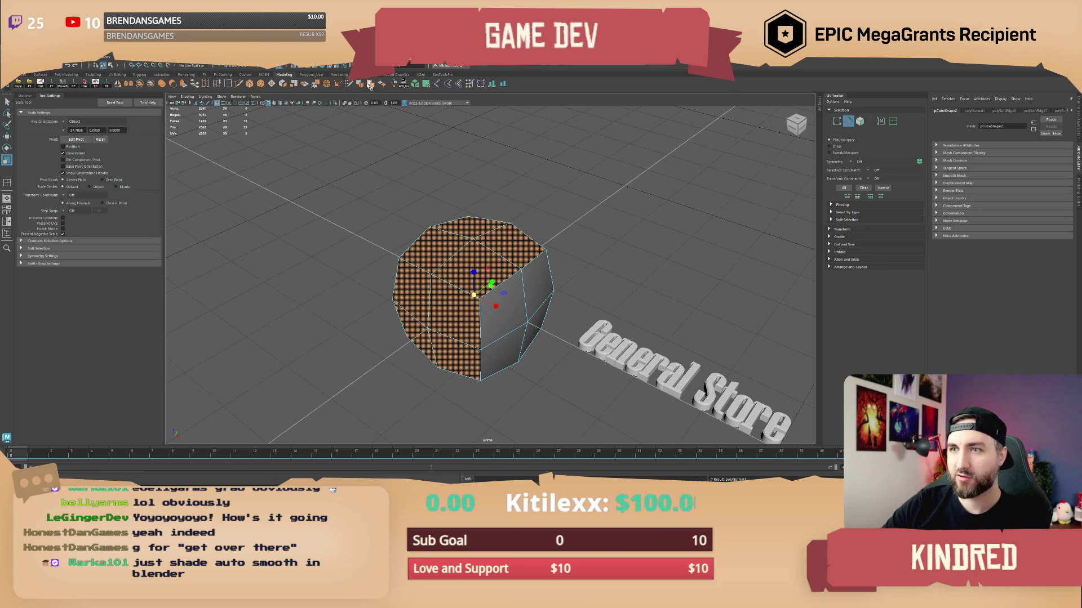
key("ctrl+z")
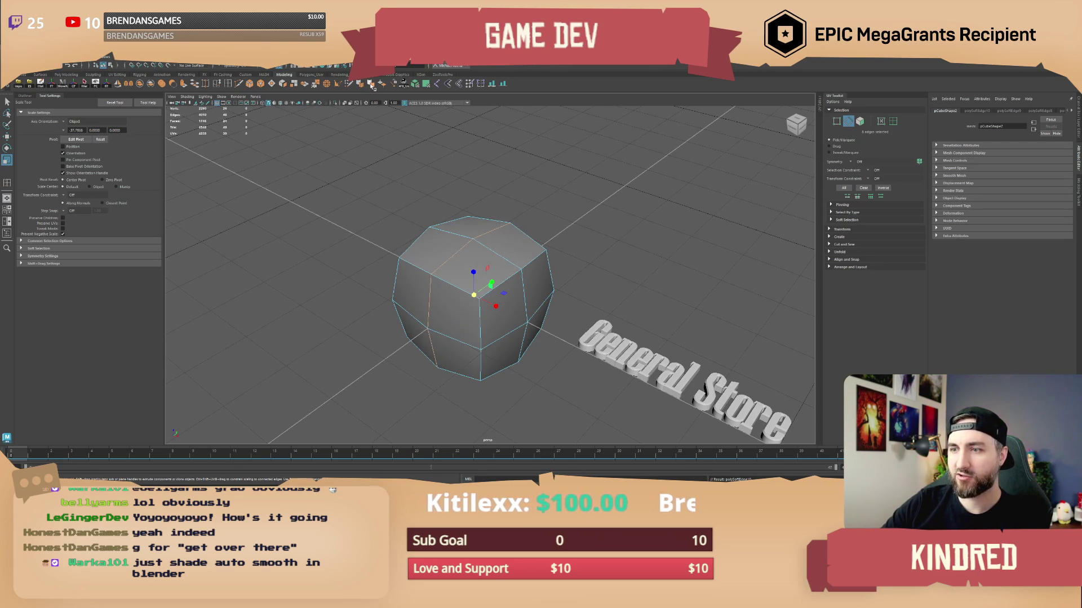
mouse_move(490, 228)
left_mouse_down()
mouse_move(541, 282)
mouse_move(507, 265)
mouse_move(485, 273)
mouse_move(520, 272)
mouse_move(493, 282)
mouse_move(495, 265)
left_mouse_up()
left_click(490, 271)
key("F11")
left_click(496, 268)
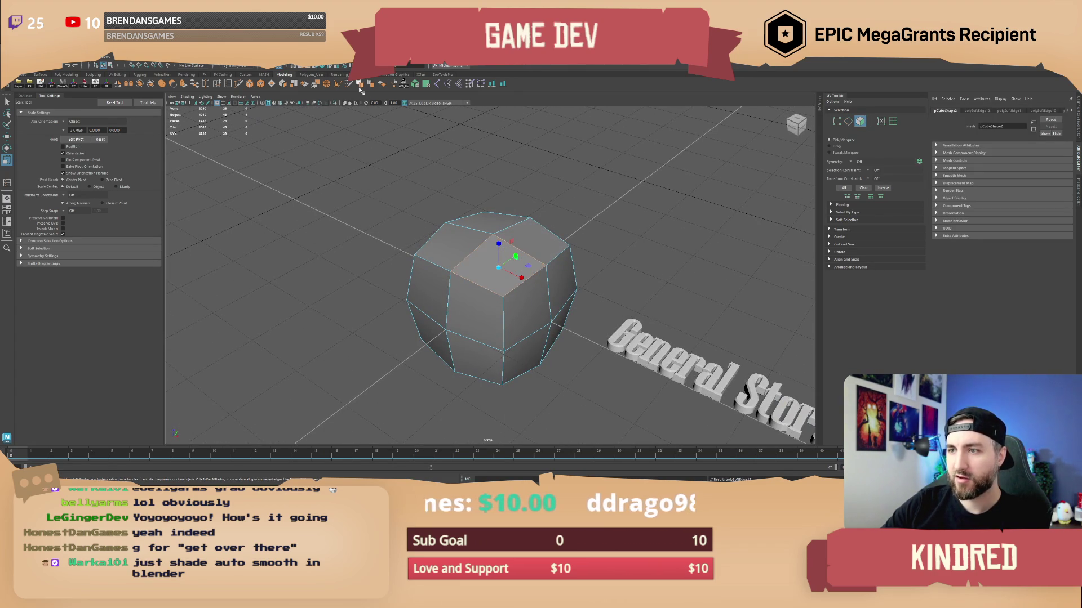
- Check the block's edge loop and two top faces, then clear the selection
left_click_drag(588, 192, 514, 246)
key("F10")
double_click(514, 221)
right_click(510, 265)
left_click(484, 164)
mouse_move(484, 163)
left_mouse_down()
mouse_move(513, 224)
mouse_move(496, 271)
mouse_move(541, 222)
mouse_move(566, 225)
left_mouse_up()
left_click(503, 239)
key("F11")
right_click(507, 248)
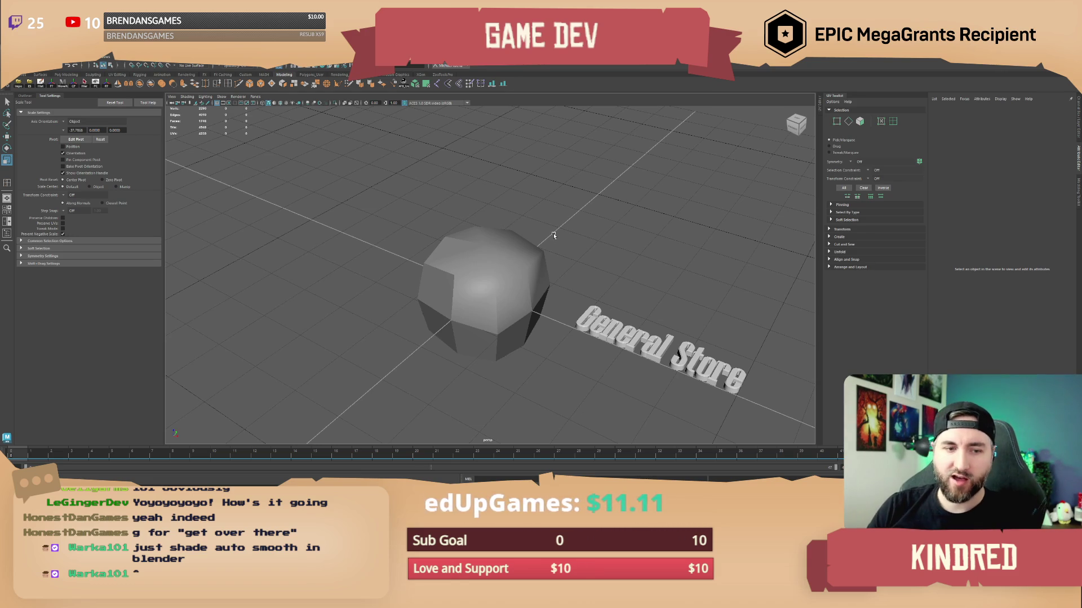
- Turn off smooth preview and apply angle-based Soften/Harden Edges to the block
left_click(493, 259)
key("3")
left_click(446, 138)
mouse_move(446, 137)
left_mouse_down()
mouse_move(574, 250)
mouse_move(527, 239)
mouse_move(498, 248)
left_mouse_up()
left_click(525, 240)
right_click(499, 234, "shift")
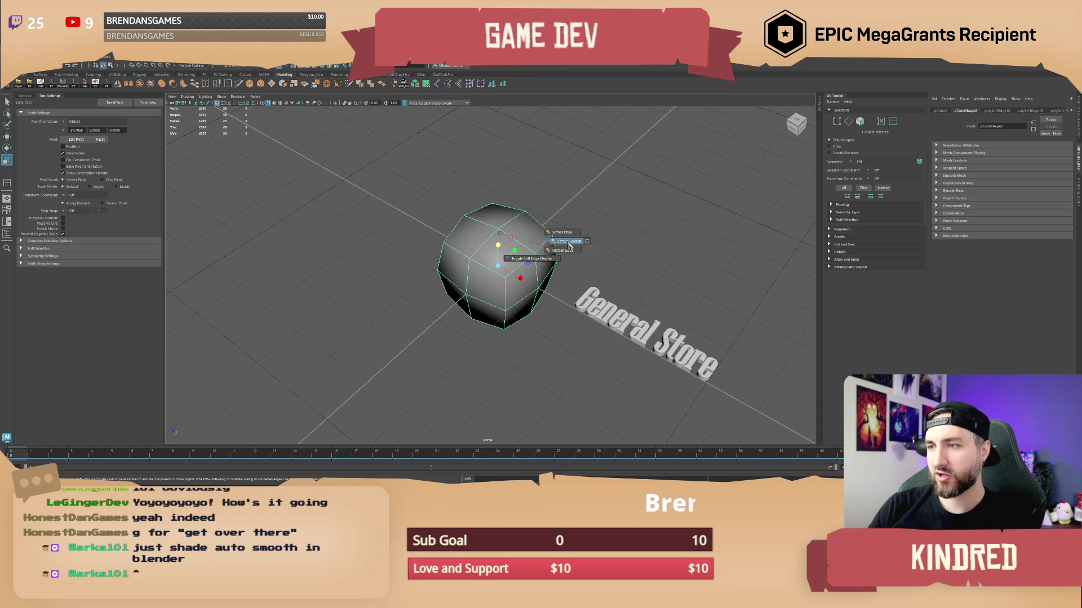
left_click(569, 245)
left_click(586, 265)
mouse_move(585, 265)
left_mouse_down()
mouse_move(503, 289)
mouse_move(529, 284)
mouse_move(524, 293)
mouse_move(527, 268)
left_mouse_up()
left_click(520, 279)
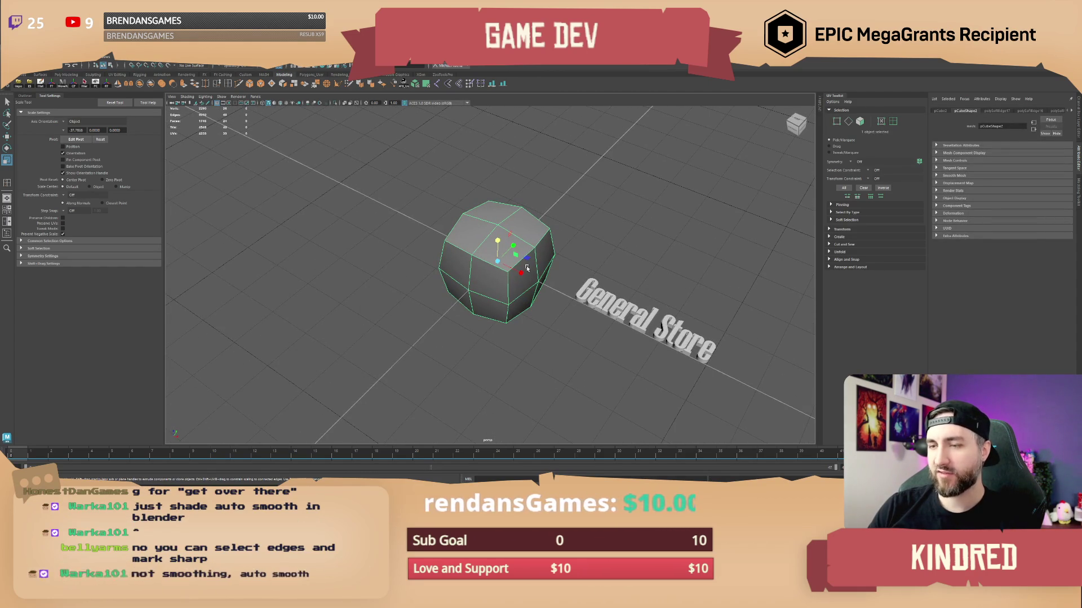
left_click_drag(527, 268, 543, 275)
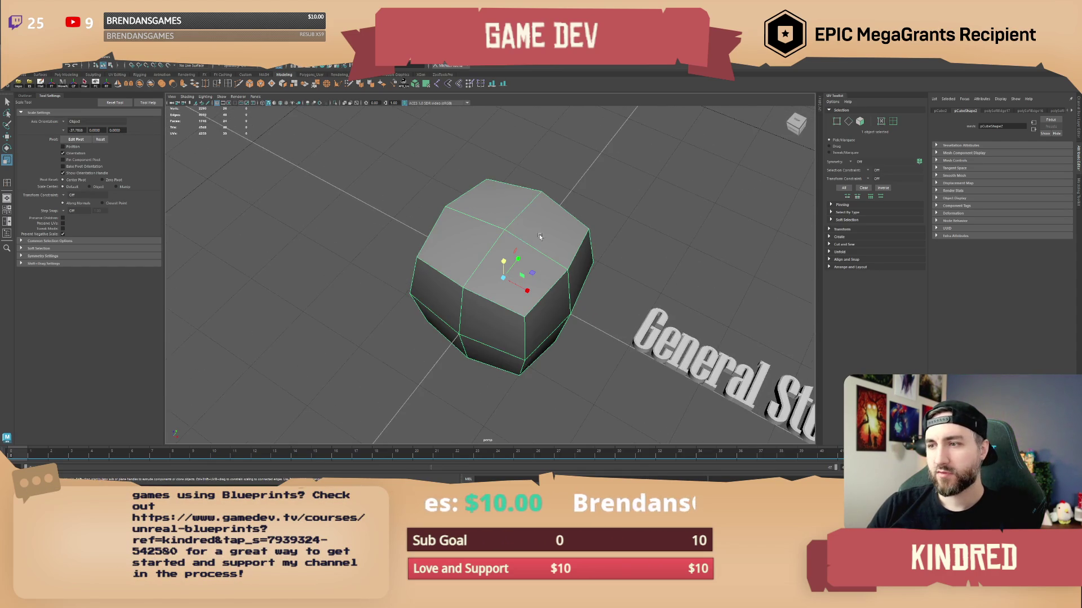